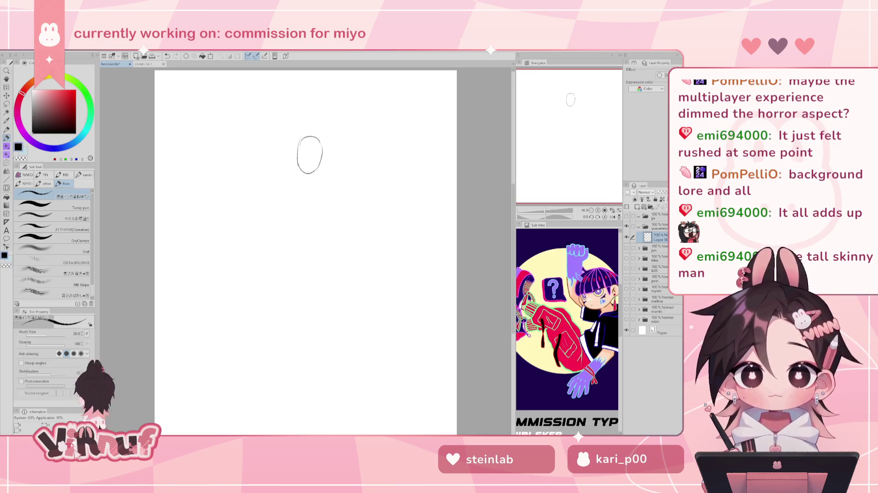
# - Undo the oval head sketch strokes back to a blank canvas and zoom out slightly
pyautogui.hotkey('ctrl', 'z')
pyautogui.hotkey('ctrl', 'z')
pyautogui.hotkey('ctrl', 'z')
pyautogui.hotkey('ctrl', 'z')
pyautogui.hotkey('ctrl', 'z')
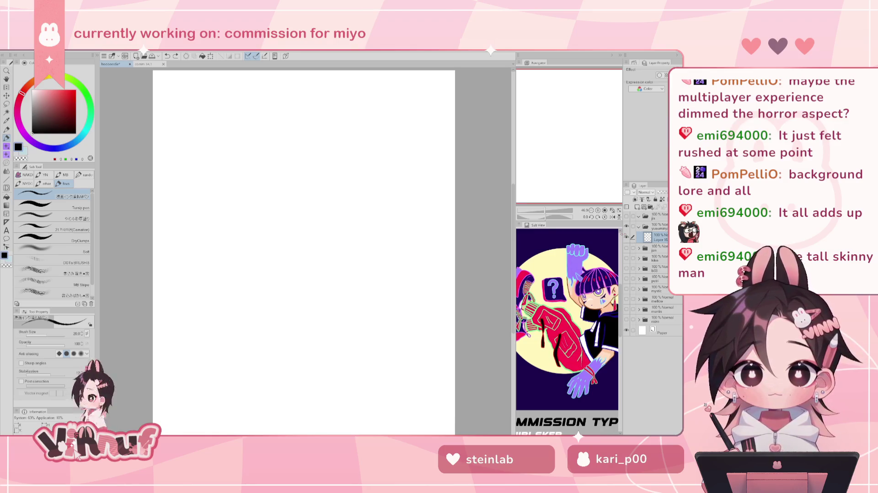
pyautogui.click(546, 211)
# - Zoom back in and sketch the head oval's curved side and arched top, redoing failed strokes
pyautogui.click(612, 210)
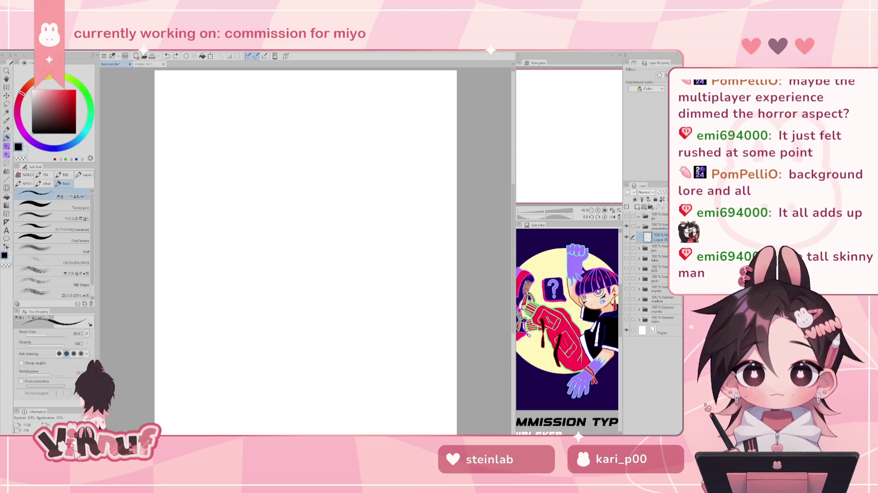
pyautogui.moveTo(311, 123); pyautogui.dragTo(310, 163)
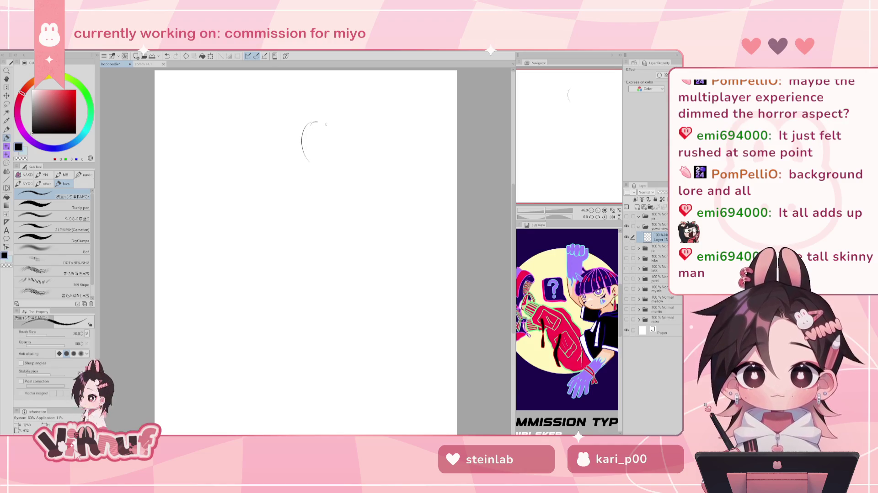
pyautogui.hotkey('ctrl', 'z')
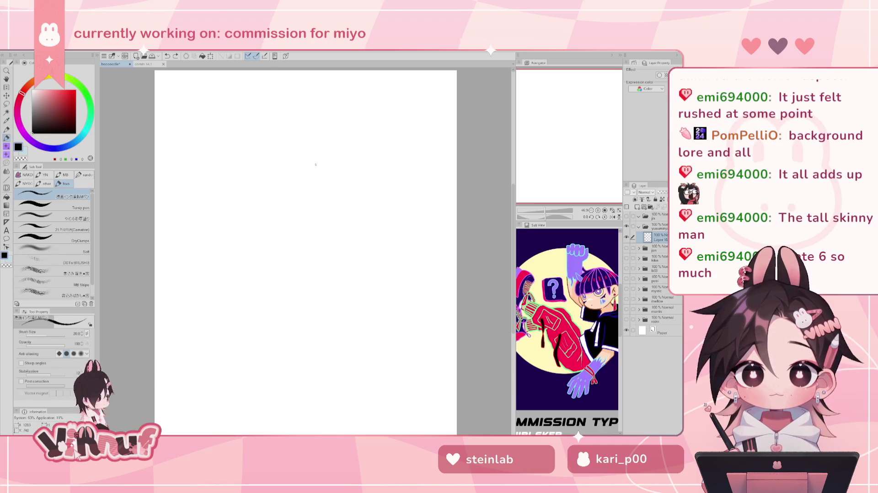
pyautogui.hotkey('ctrl', 'z')
pyautogui.moveTo(320, 126); pyautogui.dragTo(311, 158)
pyautogui.hotkey('ctrl', 'z')
pyautogui.hotkey('ctrl', 'z')
pyautogui.moveTo(321, 119)
pyautogui.mouseDown()
pyautogui.moveTo(311, 152)
pyautogui.moveTo(342, 131)
pyautogui.moveTo(343, 152)
pyautogui.moveTo(326, 164)
pyautogui.moveTo(339, 147)
pyautogui.mouseUp()
pyautogui.hotkey('ctrl', 'z')
pyautogui.hotkey('ctrl', 'z')
pyautogui.hotkey('ctrl', 'z')
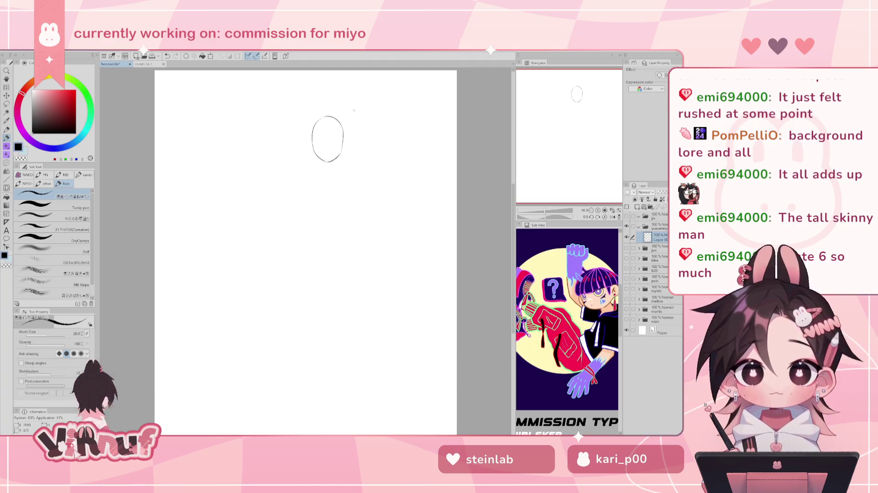
# - Try a Liquify push on the oval and undo it, then move the oval down-left and tilt it
pyautogui.press('j')
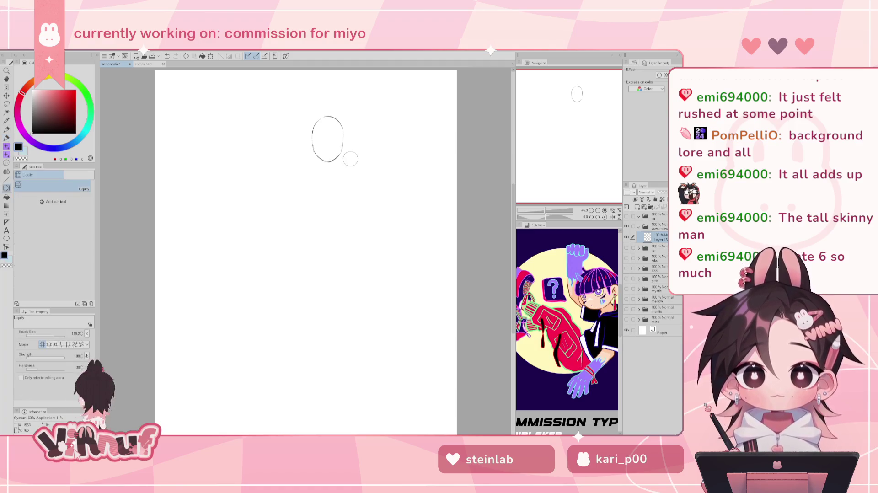
pyautogui.moveTo(304, 256); pyautogui.dragTo(348, 256)
pyautogui.moveTo(354, 162); pyautogui.dragTo(352, 114)
pyautogui.hotkey('ctrl', 'z')
pyautogui.hotkey('ctrl', 't')
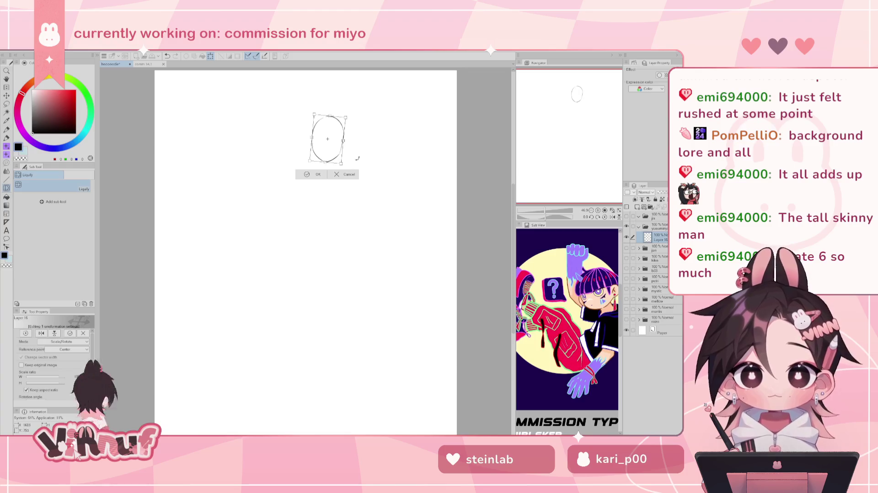
pyautogui.moveTo(335, 150); pyautogui.dragTo(318, 168)
pyautogui.click(301, 192)
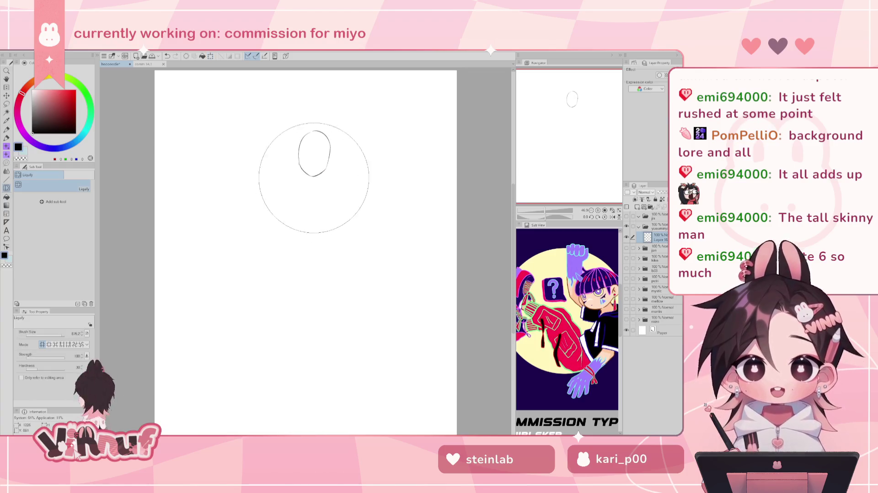
# - Erase the oval sketch from the page, then draw the top arc of a new head
pyautogui.press('p')
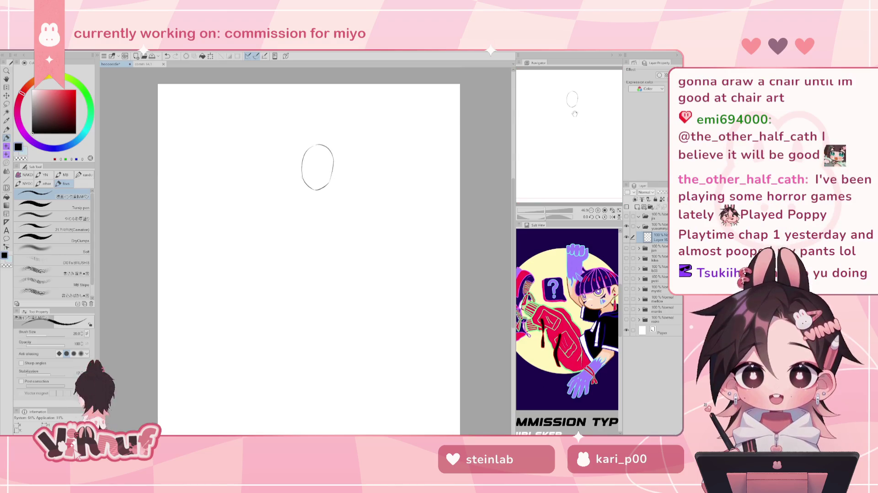
pyautogui.moveTo(548, 100); pyautogui.dragTo(543, 98)
pyautogui.press('e')
pyautogui.moveTo(316, 142); pyautogui.dragTo(338, 179)
pyautogui.press('p')
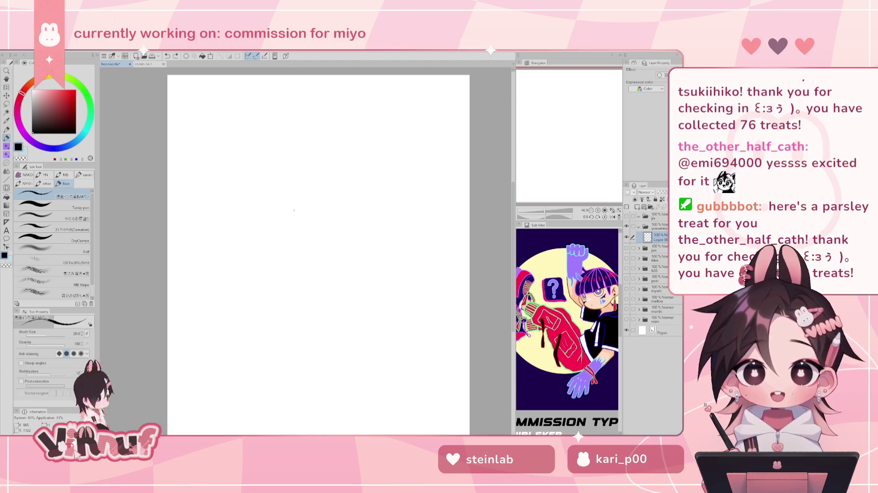
pyautogui.moveTo(289, 203)
pyautogui.mouseDown()
pyautogui.moveTo(277, 226)
pyautogui.moveTo(282, 250)
pyautogui.moveTo(313, 194)
pyautogui.moveTo(350, 219)
pyautogui.mouseUp()
pyautogui.hotkey('ctrl', 'z')
pyautogui.hotkey('ctrl', 'z')
pyautogui.hotkey('ctrl', 'z')
pyautogui.hotkey('ctrl', 'z')
pyautogui.moveTo(313, 194); pyautogui.dragTo(351, 219)
pyautogui.hotkey('ctrl', 'z')
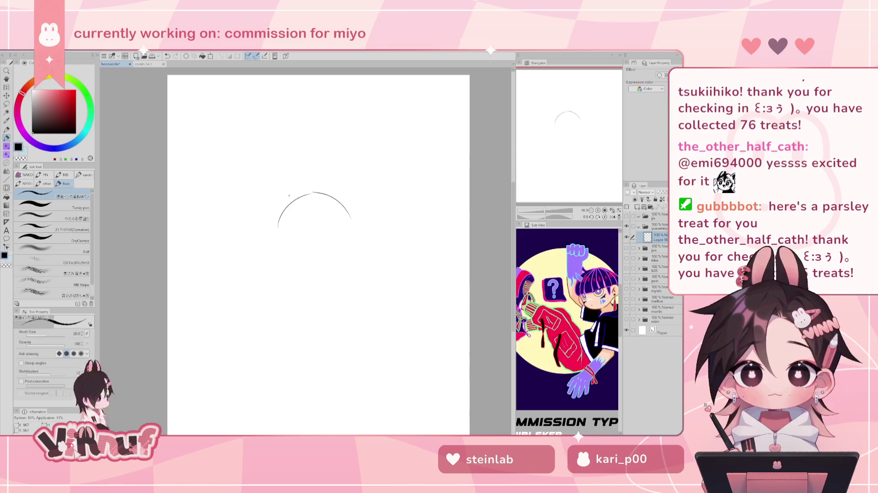
pyautogui.moveTo(284, 251)
pyautogui.mouseDown()
pyautogui.moveTo(287, 236)
pyautogui.moveTo(302, 235)
pyautogui.moveTo(308, 251)
pyautogui.moveTo(329, 237)
pyautogui.moveTo(348, 260)
pyautogui.mouseUp()
pyautogui.hotkey('ctrl', 'z')
pyautogui.hotkey('ctrl', 'z')
pyautogui.hotkey('ctrl', 'z')
pyautogui.moveTo(278, 228); pyautogui.dragTo(281, 247)
pyautogui.hotkey('ctrl', 'z')
pyautogui.moveTo(357, 229); pyautogui.dragTo(352, 244)
pyautogui.hotkey('ctrl', 'z')
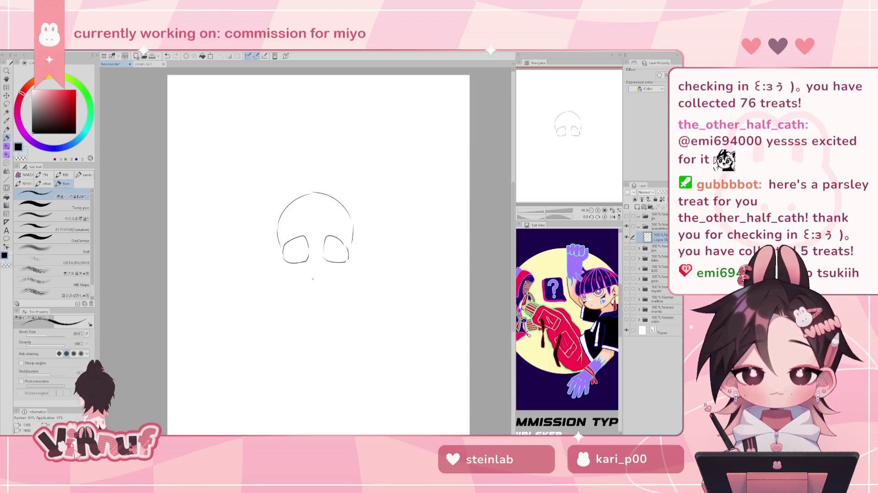
pyautogui.moveTo(311, 275); pyautogui.dragTo(319, 275)
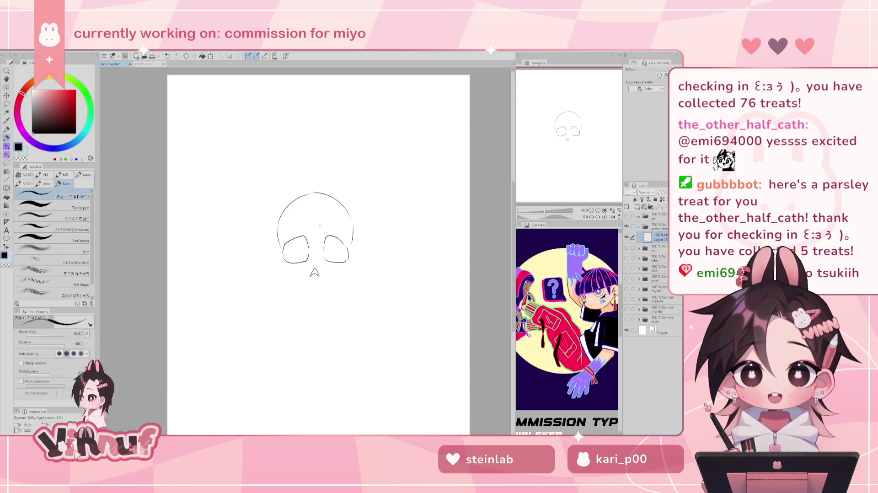
pyautogui.moveTo(283, 267); pyautogui.dragTo(298, 279)
pyautogui.hotkey('ctrl', 'z')
pyautogui.moveTo(350, 263); pyautogui.dragTo(344, 279)
pyautogui.hotkey('ctrl', 'z')
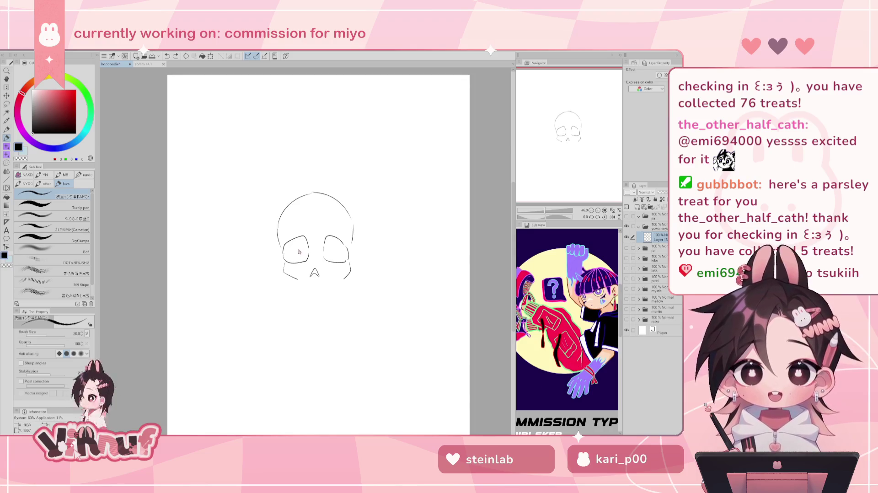
pyautogui.moveTo(291, 247)
pyautogui.mouseDown()
pyautogui.moveTo(333, 249)
pyautogui.moveTo(298, 250)
pyautogui.mouseUp()
pyautogui.hotkey('ctrl', 'z')
pyautogui.hotkey('ctrl', 'z')
pyautogui.press('Delete')
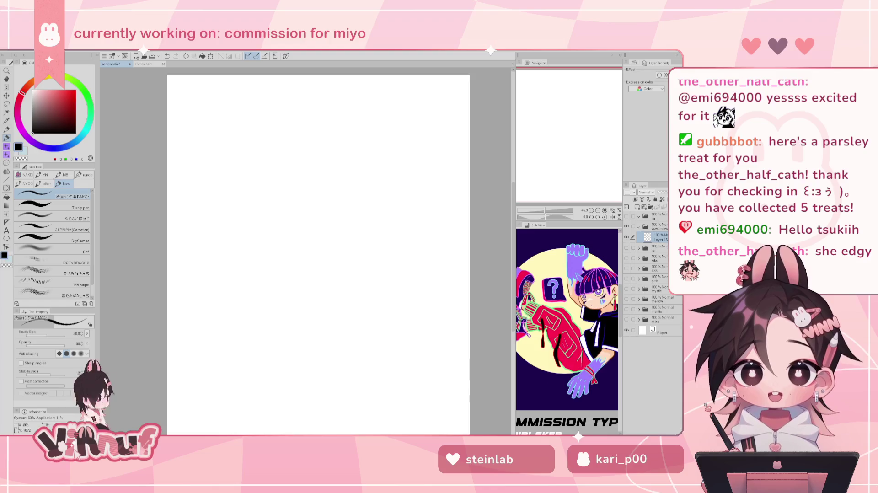
# - Sketch a head circle with left and right jaw lines meeting at a pointed chin
pyautogui.moveTo(315, 169); pyautogui.dragTo(295, 178)
pyautogui.hotkey('ctrl', 'z')
pyautogui.hotkey('ctrl', 'z')
pyautogui.hotkey('ctrl', 'z')
pyautogui.hotkey('ctrl', 'z')
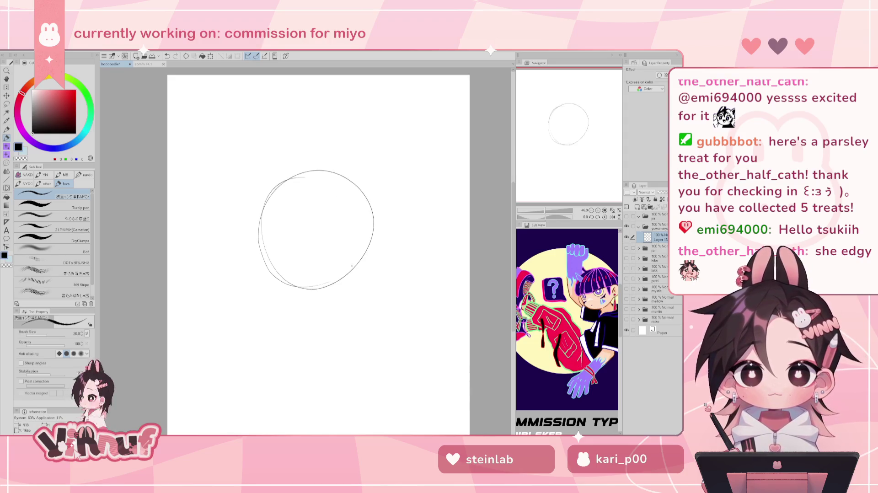
pyautogui.moveTo(263, 238); pyautogui.dragTo(274, 298)
pyautogui.hotkey('ctrl', 'z')
pyautogui.hotkey('ctrl', 'z')
pyautogui.hotkey('ctrl', 'z')
pyautogui.hotkey('ctrl', 'z')
pyautogui.moveTo(262, 253)
pyautogui.mouseDown()
pyautogui.moveTo(279, 308)
pyautogui.moveTo(320, 337)
pyautogui.mouseUp()
pyautogui.hotkey('ctrl', 'z')
pyautogui.moveTo(368, 286); pyautogui.dragTo(363, 309)
pyautogui.moveTo(372, 243)
pyautogui.mouseDown()
pyautogui.moveTo(361, 313)
pyautogui.moveTo(340, 334)
pyautogui.mouseUp()
pyautogui.hotkey('ctrl', 'z')
pyautogui.moveTo(361, 309); pyautogui.dragTo(325, 339)
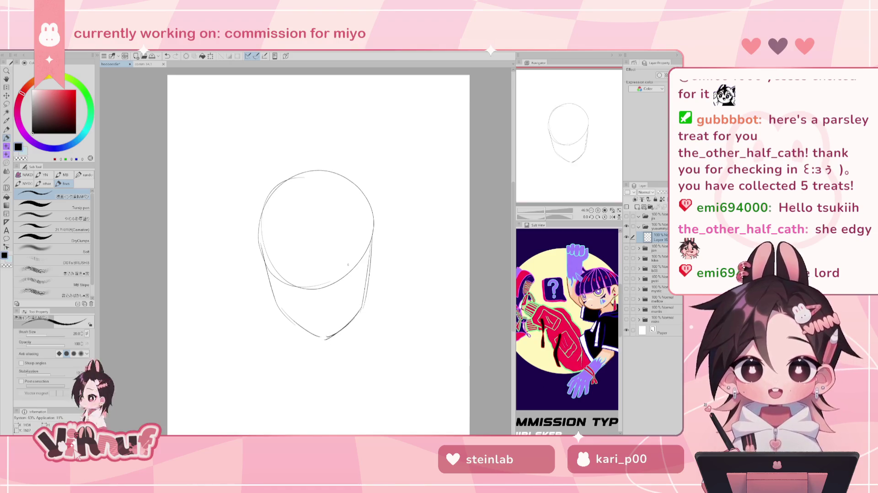
# - Try a horizontal guideline across the face, then remove it
pyautogui.hotkey('ctrl', 'z')
pyautogui.moveTo(266, 271)
pyautogui.mouseDown()
pyautogui.moveTo(370, 265)
pyautogui.moveTo(354, 267)
pyautogui.mouseUp()
pyautogui.hotkey('ctrl', 'z')
pyautogui.hotkey('ctrl', 'z')
pyautogui.moveTo(267, 270); pyautogui.dragTo(367, 266)
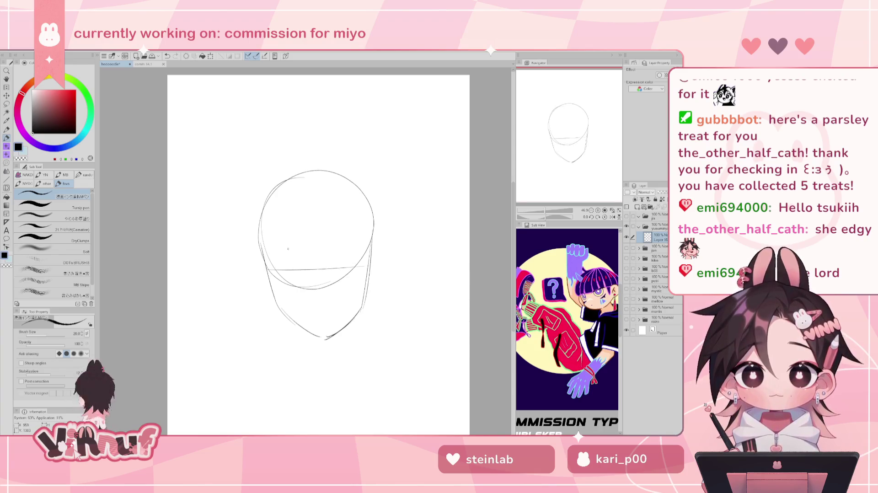
pyautogui.hotkey('ctrl', 'z')
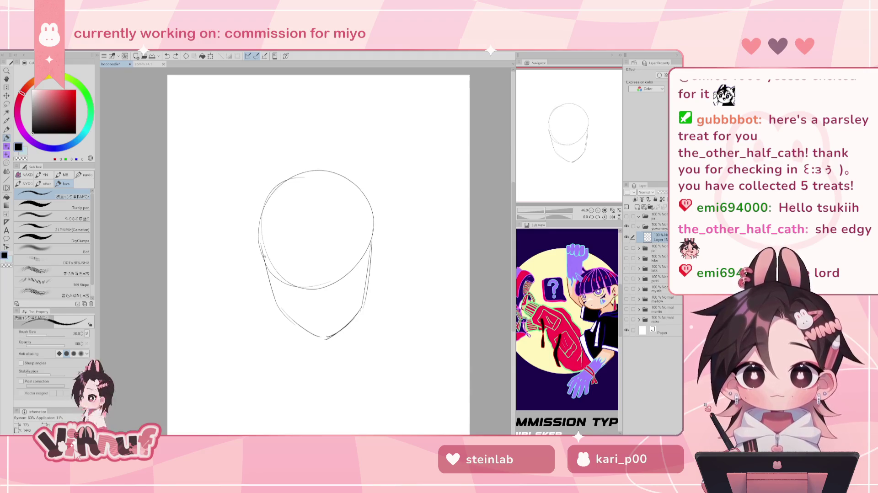
# - Draw a straight eye-level guideline across the face, retrying crooked attempts
pyautogui.moveTo(271, 256); pyautogui.dragTo(370, 251)
pyautogui.hotkey('ctrl', 'z')
pyautogui.hotkey('ctrl', 'z')
pyautogui.hotkey('ctrl', 'z')
pyautogui.moveTo(265, 255); pyautogui.dragTo(370, 251)
pyautogui.hotkey('ctrl', 'z')
pyautogui.moveTo(295, 253); pyautogui.dragTo(365, 251)
pyautogui.hotkey('ctrl', 'z')
pyautogui.moveTo(267, 254); pyautogui.dragTo(359, 251)
pyautogui.moveTo(271, 267); pyautogui.dragTo(362, 266)
# - Add guidelines across the middle and lower face, keeping one lasting lower-face line
pyautogui.hotkey('ctrl', 'z')
pyautogui.hotkey('ctrl', 'z')
pyautogui.hotkey('ctrl', 'z')
pyautogui.moveTo(271, 270)
pyautogui.mouseDown()
pyautogui.moveTo(362, 265)
pyautogui.moveTo(344, 268)
pyautogui.mouseUp()
pyautogui.hotkey('ctrl', 'z')
pyautogui.hotkey('ctrl', 'z')
pyautogui.hotkey('ctrl', 'z')
pyautogui.moveTo(267, 256); pyautogui.dragTo(371, 249)
pyautogui.moveTo(280, 275); pyautogui.dragTo(370, 263)
pyautogui.hotkey('ctrl', 'z')
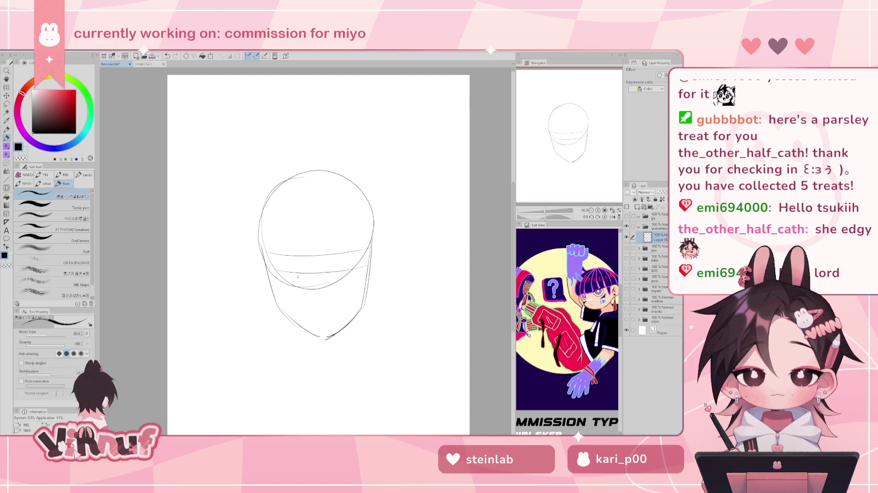
pyautogui.hotkey('ctrl', 'z')
pyautogui.moveTo(277, 300); pyautogui.dragTo(366, 296)
pyautogui.hotkey('ctrl', 'z')
pyautogui.moveTo(299, 321); pyautogui.dragTo(361, 318)
pyautogui.hotkey('ctrl', 'z')
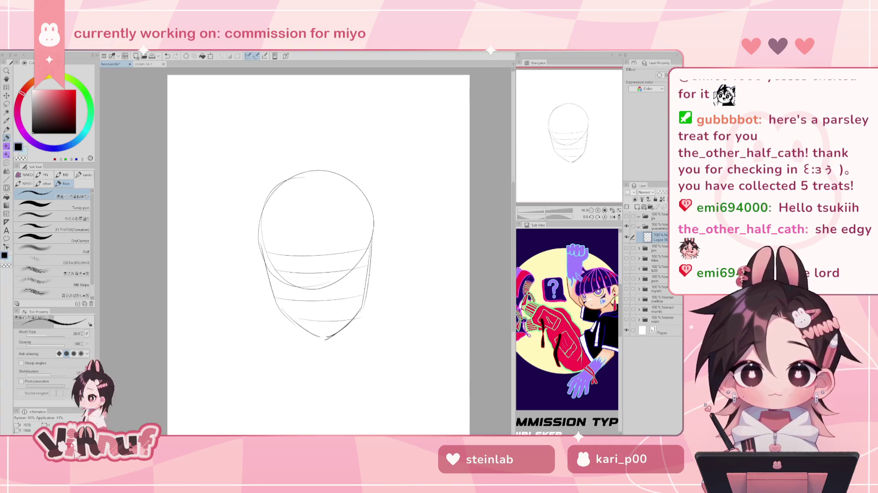
pyautogui.hotkey('ctrl', 'z')
pyautogui.hotkey('ctrl', 'z')
pyautogui.moveTo(295, 299); pyautogui.dragTo(363, 294)
pyautogui.hotkey('ctrl', 'z')
pyautogui.moveTo(280, 301); pyautogui.dragTo(362, 297)
pyautogui.moveTo(289, 319); pyautogui.dragTo(351, 317)
pyautogui.hotkey('ctrl', 'z')
pyautogui.hotkey('ctrl', 'z')
pyautogui.hotkey('ctrl', 'z')
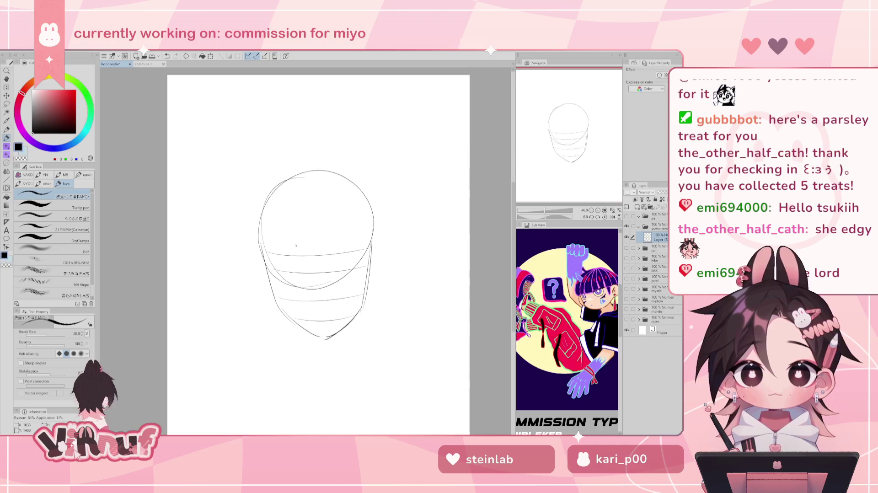
# - Draw an eye line on the guideline, then undo both eye strokes
pyautogui.moveTo(268, 254); pyautogui.dragTo(369, 250)
pyautogui.hotkey('ctrl', 'z')
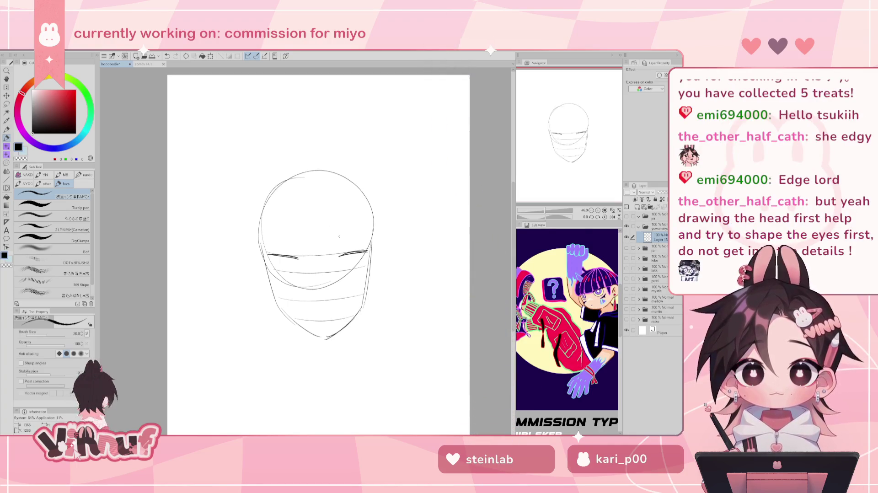
pyautogui.hotkey('ctrl', 'z')
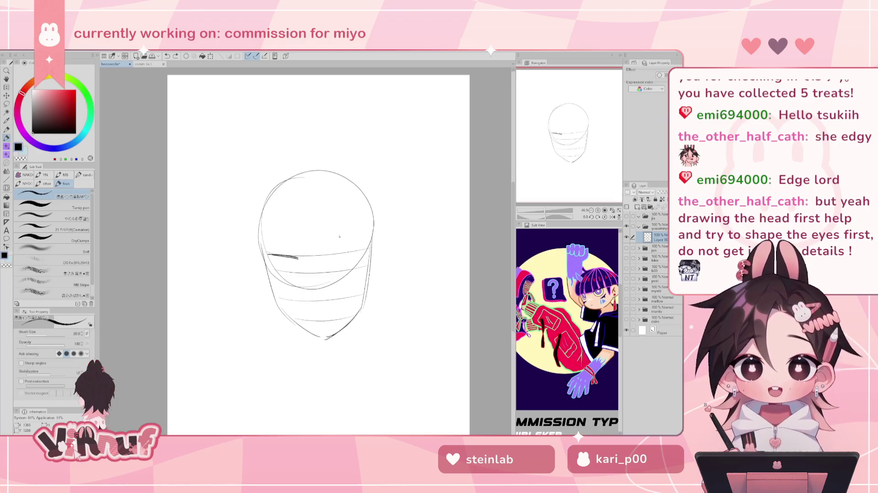
pyautogui.hotkey('ctrl', 'z')
pyautogui.hotkey('ctrl', 'z')
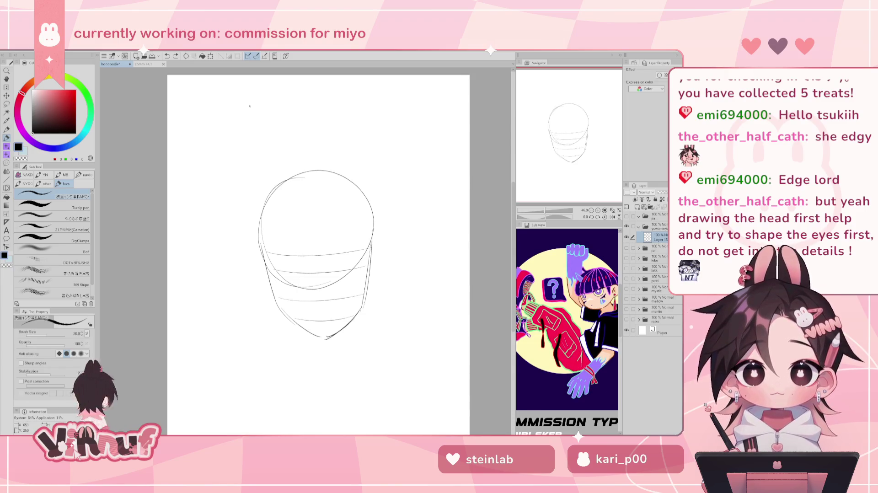
# - Sketch trial eye strokes near the top, undo the neck guides, and erase the eye and brow outlines
pyautogui.moveTo(280, 129); pyautogui.dragTo(322, 126)
pyautogui.moveTo(243, 133); pyautogui.dragTo(361, 128)
pyautogui.hotkey('ctrl', 'z')
pyautogui.hotkey('ctrl', 'z')
pyautogui.hotkey('ctrl', 'z')
pyautogui.hotkey('ctrl', 'z')
pyautogui.hotkey('ctrl', 'z')
pyautogui.moveTo(282, 127)
pyautogui.mouseDown()
pyautogui.moveTo(304, 117)
pyautogui.moveTo(287, 120)
pyautogui.moveTo(291, 115)
pyautogui.moveTo(320, 122)
pyautogui.mouseUp()
pyautogui.hotkey('ctrl', 'z')
pyautogui.hotkey('ctrl', 'z')
pyautogui.hotkey('ctrl', 'z')
pyautogui.hotkey('ctrl', 'z')
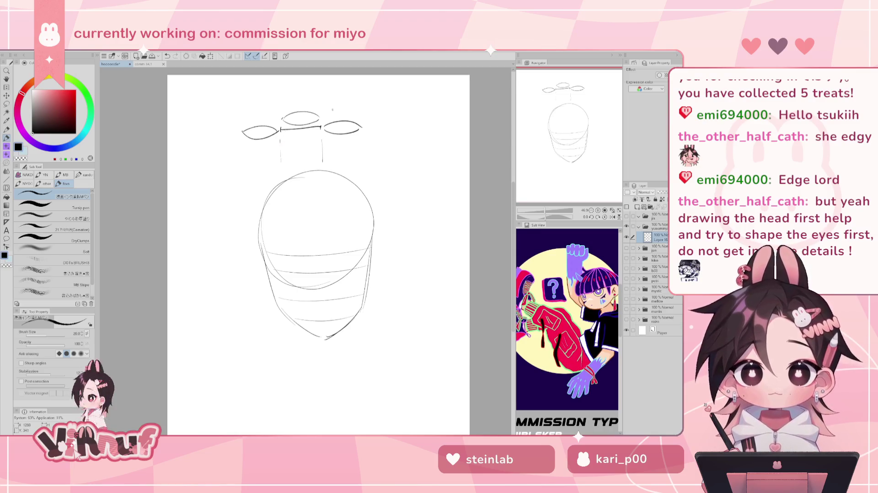
pyautogui.hotkey('ctrl', 'z')
pyautogui.press('e')
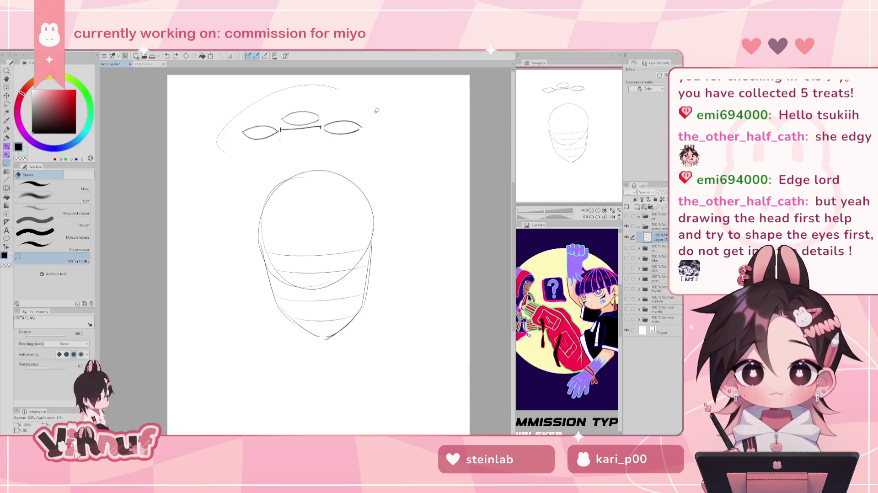
pyautogui.moveTo(330, 87); pyautogui.dragTo(343, 90)
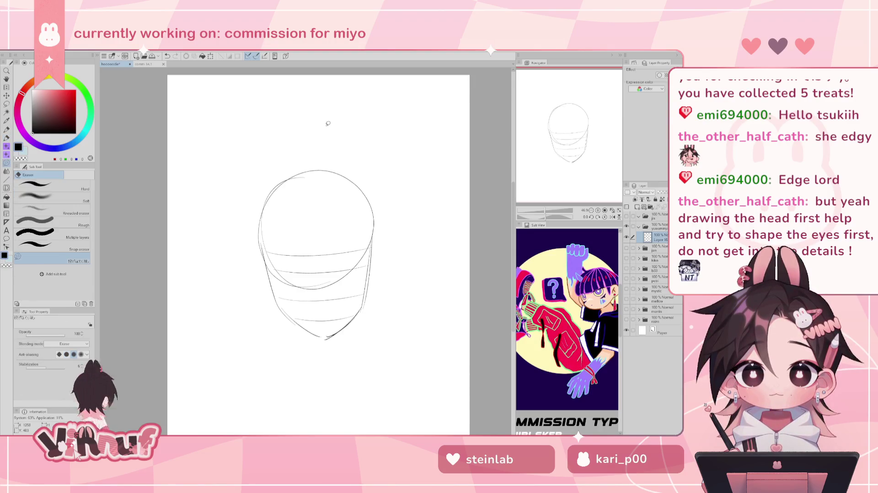
pyautogui.press('p')
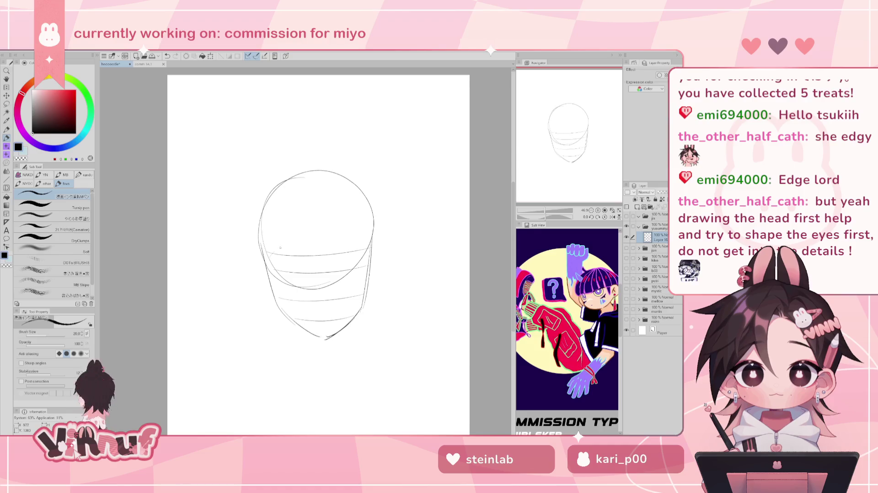
# - Redraw the brow guide as one smooth line, then lasso-erase the whole head sketch
pyautogui.moveTo(281, 248); pyautogui.dragTo(297, 288)
pyautogui.hotkey('ctrl', 'z')
pyautogui.moveTo(272, 254)
pyautogui.mouseDown()
pyautogui.moveTo(301, 286)
pyautogui.moveTo(286, 259)
pyautogui.moveTo(316, 284)
pyautogui.moveTo(322, 266)
pyautogui.moveTo(344, 258)
pyautogui.moveTo(361, 275)
pyautogui.moveTo(361, 253)
pyautogui.mouseUp()
pyautogui.hotkey('ctrl', 'z')
pyautogui.hotkey('ctrl', 'z')
pyautogui.hotkey('ctrl', 'z')
pyautogui.hotkey('ctrl', 'z')
pyautogui.hotkey('ctrl', 'z')
pyautogui.hotkey('ctrl', 'z')
pyautogui.hotkey('ctrl', 'z')
pyautogui.moveTo(273, 252); pyautogui.dragTo(368, 247)
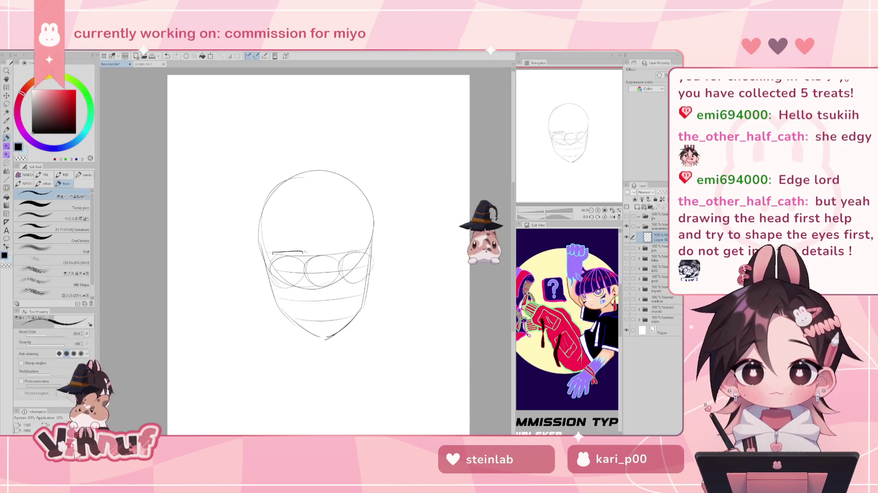
pyautogui.hotkey('ctrl', 'z')
pyautogui.hotkey('ctrl', 'z')
pyautogui.moveTo(267, 253); pyautogui.dragTo(369, 250)
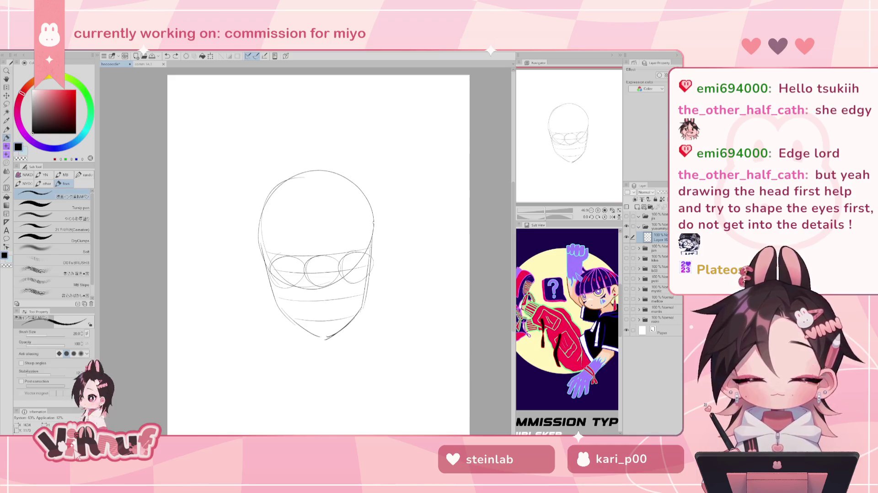
pyautogui.press('e')
pyautogui.moveTo(300, 164); pyautogui.dragTo(357, 142)
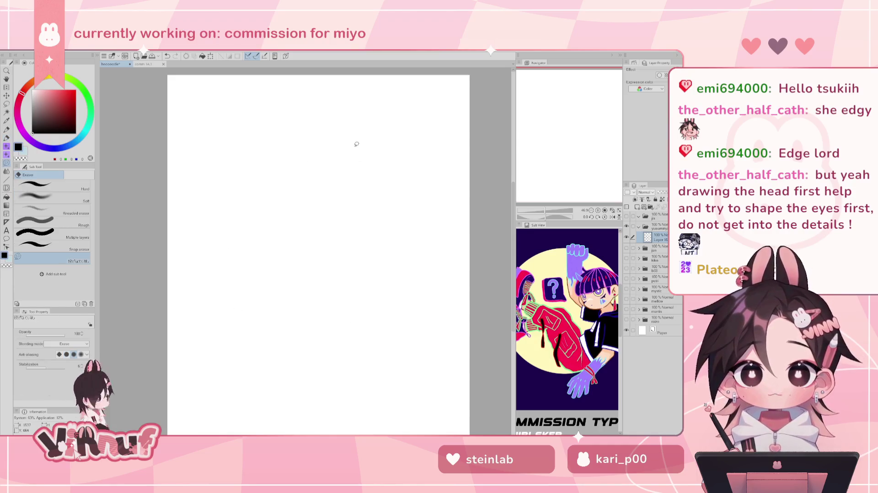
# - With the pen, draw the first curve of a face profile left of centre
pyautogui.press('p')
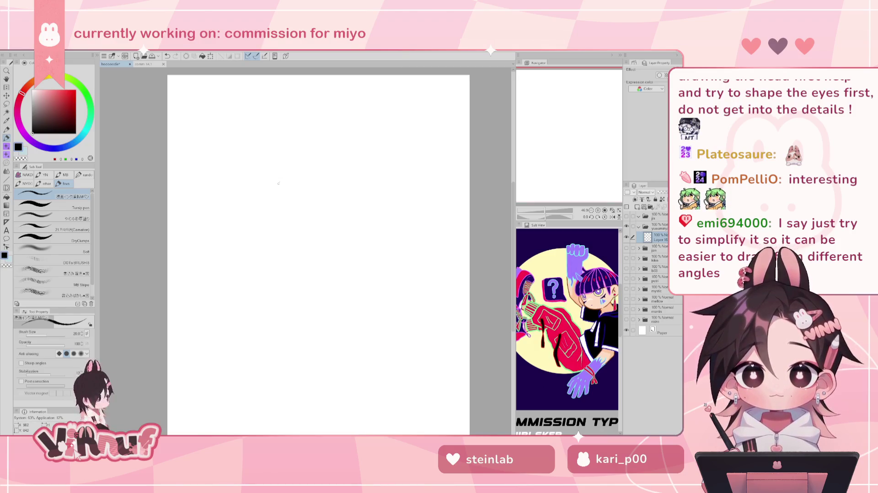
pyautogui.moveTo(286, 184); pyautogui.dragTo(292, 221)
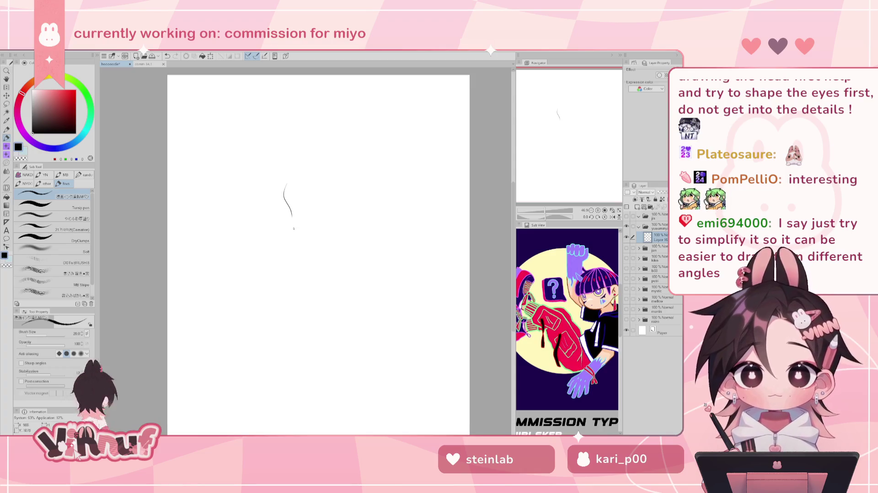
# - Extend the profile curve up to the forehead and down the cheek toward the chin
pyautogui.moveTo(284, 189)
pyautogui.mouseDown()
pyautogui.moveTo(297, 253)
pyautogui.moveTo(314, 279)
pyautogui.moveTo(349, 268)
pyautogui.mouseUp()
pyautogui.hotkey('ctrl', 'z')
pyautogui.hotkey('ctrl', 'z')
pyautogui.hotkey('ctrl', 'z')
pyautogui.hotkey('ctrl', 'z')
pyautogui.hotkey('ctrl', 'z')
pyautogui.moveTo(286, 195); pyautogui.dragTo(296, 157)
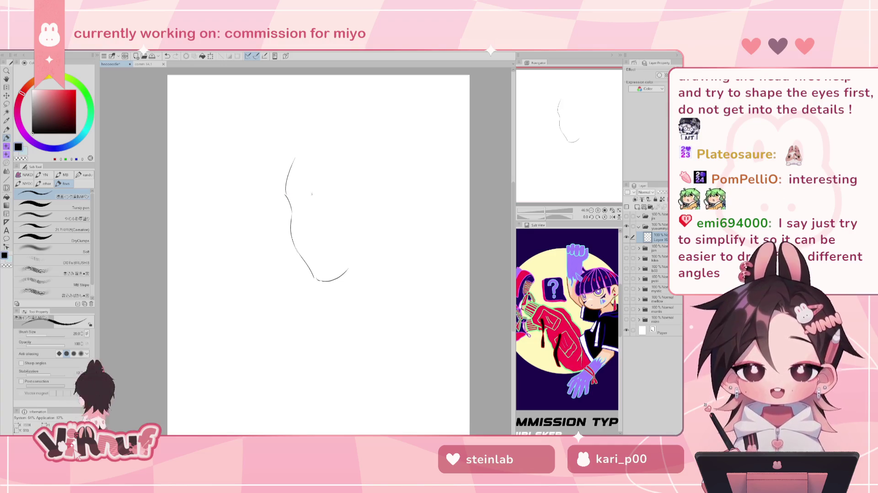
pyautogui.moveTo(288, 195)
pyautogui.mouseDown()
pyautogui.moveTo(302, 210)
pyautogui.moveTo(305, 236)
pyautogui.moveTo(295, 242)
pyautogui.mouseUp()
pyautogui.hotkey('ctrl', 'z')
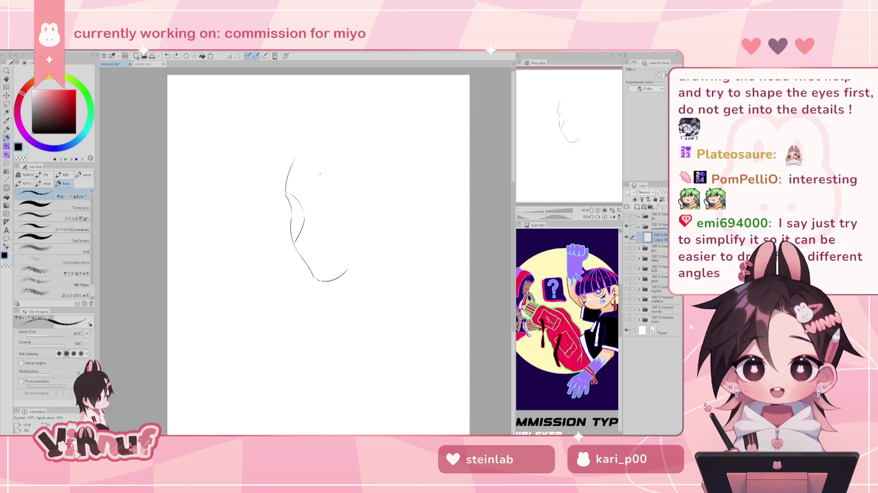
# - Mark the profile's eye with a small dash and start a front face's left jaw at upper left
pyautogui.moveTo(322, 214); pyautogui.dragTo(339, 217)
pyautogui.hotkey('ctrl', 'z')
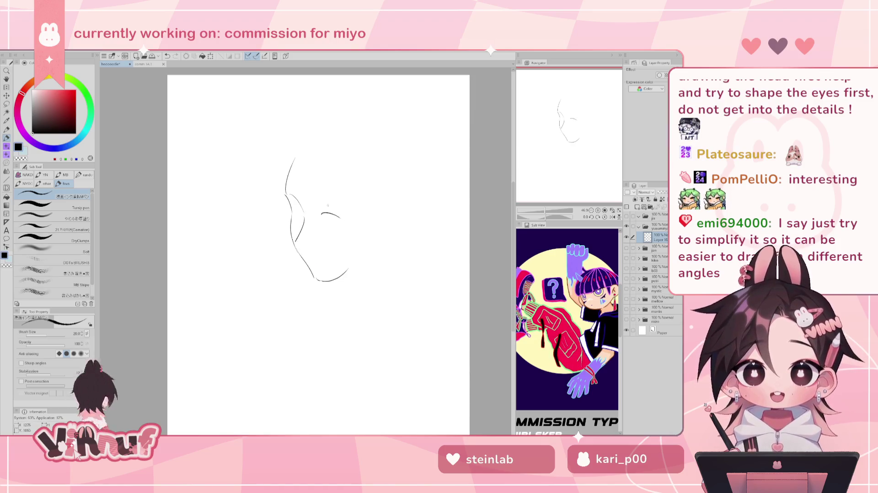
pyautogui.hotkey('ctrl', 'z')
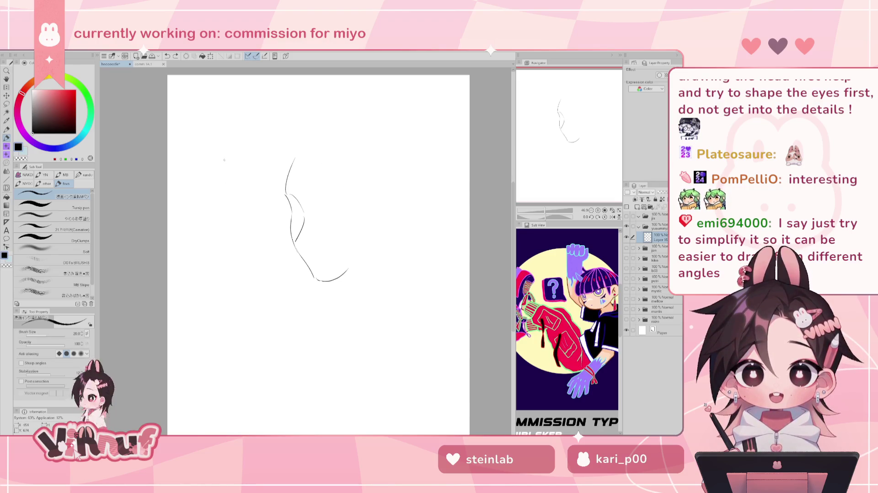
pyautogui.moveTo(321, 214); pyautogui.dragTo(327, 213)
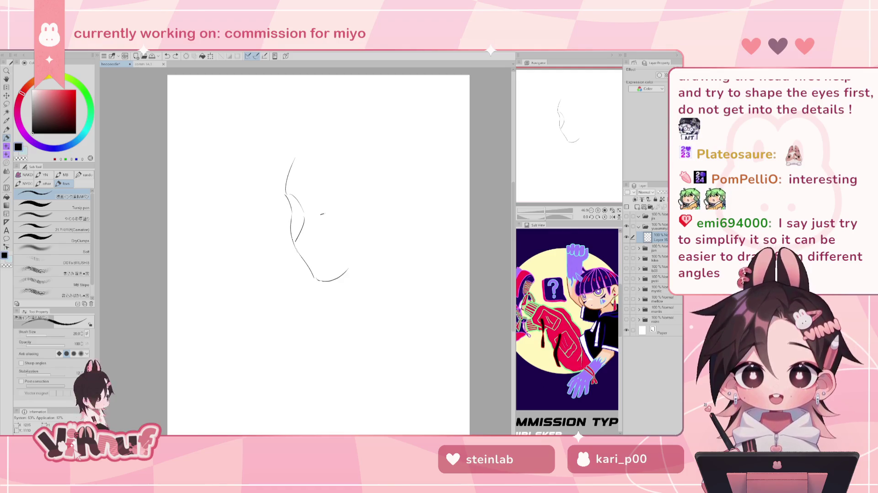
pyautogui.moveTo(195, 135)
pyautogui.mouseDown()
pyautogui.moveTo(201, 170)
pyautogui.moveTo(235, 186)
pyautogui.mouseUp()
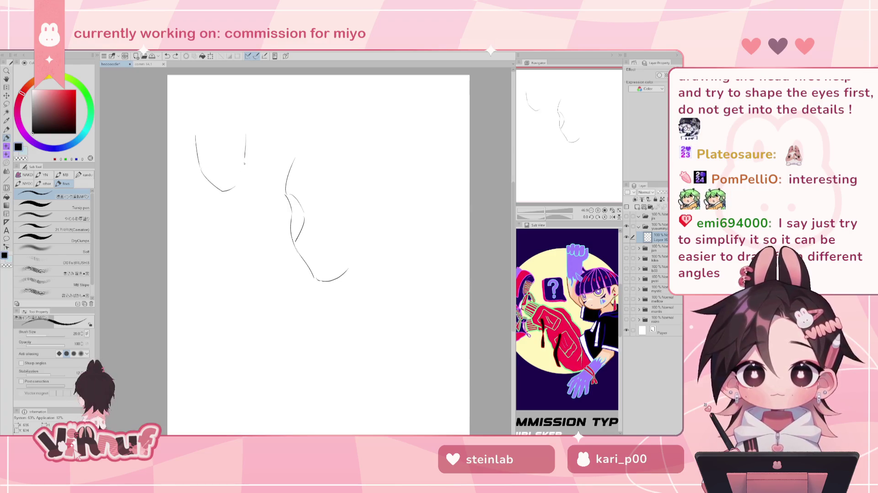
# - Close the front face's right side, add its eye, and draw an upper eyelid on the centre face
pyautogui.moveTo(248, 136); pyautogui.dragTo(236, 184)
pyautogui.moveTo(201, 152); pyautogui.dragTo(239, 153)
pyautogui.hotkey('ctrl', 'z')
pyautogui.hotkey('ctrl', 'z')
pyautogui.hotkey('ctrl', 'z')
pyautogui.hotkey('ctrl', 'z')
pyautogui.hotkey('ctrl', 'z')
pyautogui.hotkey('ctrl', 'z')
pyautogui.hotkey('ctrl', 'z')
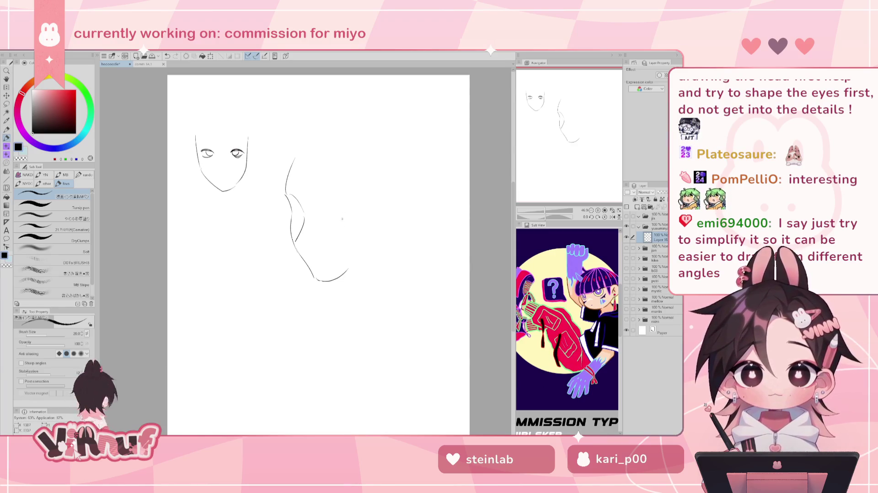
pyautogui.moveTo(327, 215); pyautogui.dragTo(349, 216)
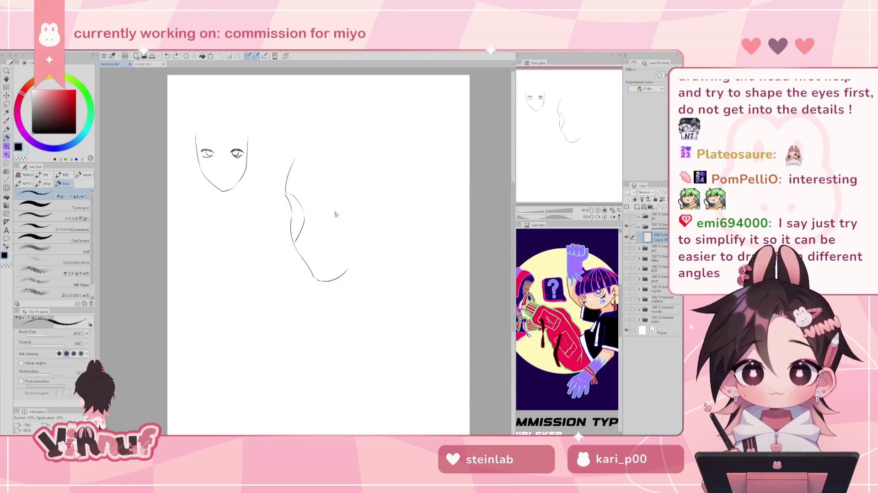
# - Try the iris, lower lid and near eye on the centre face, undoing each rough stroke
pyautogui.hotkey('ctrl', 'z')
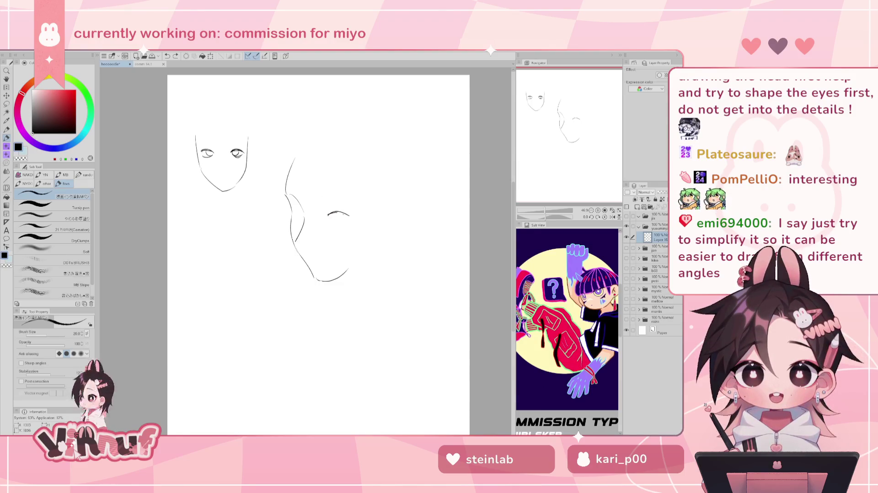
pyautogui.moveTo(329, 222)
pyautogui.mouseDown()
pyautogui.moveTo(349, 223)
pyautogui.moveTo(341, 221)
pyautogui.mouseUp()
pyautogui.hotkey('ctrl', 'z')
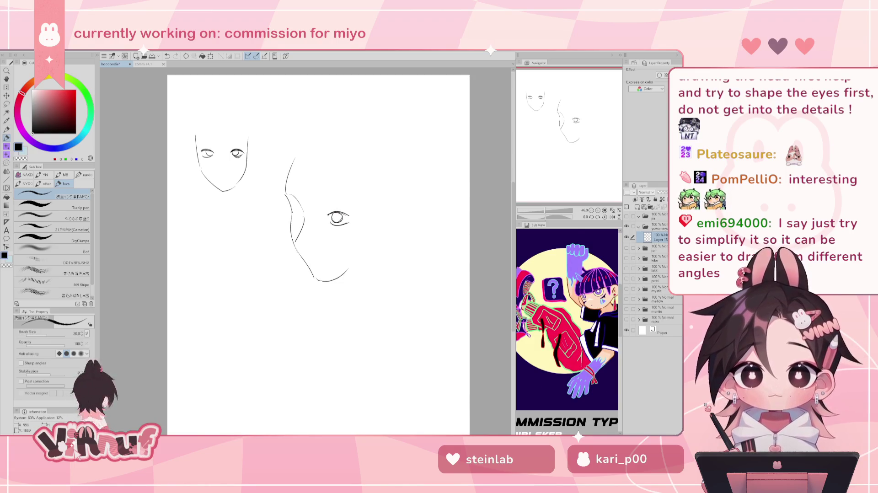
pyautogui.moveTo(290, 213)
pyautogui.mouseDown()
pyautogui.moveTo(303, 212)
pyautogui.moveTo(302, 222)
pyautogui.mouseUp()
pyautogui.hotkey('ctrl', 'z')
pyautogui.hotkey('ctrl', 'z')
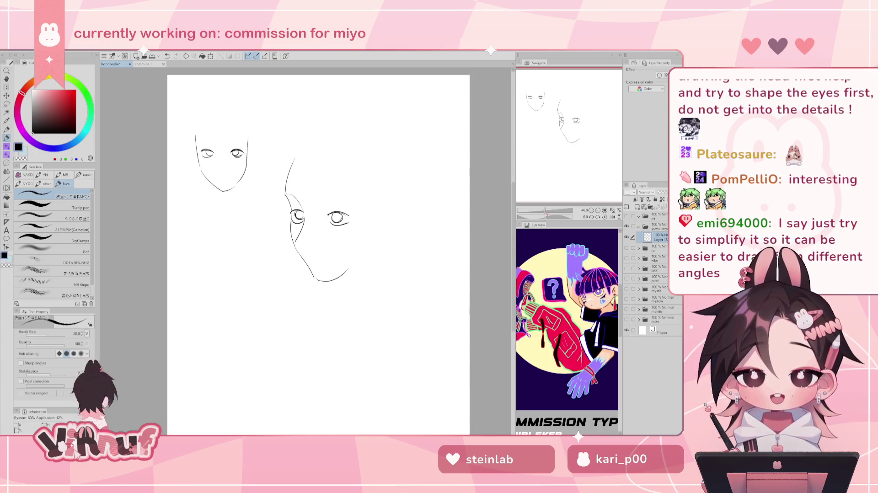
# - Zoom in, redo the near eyelid on the centre face, and start an angled upper-right stroke
pyautogui.scroll(2, 565, 169)
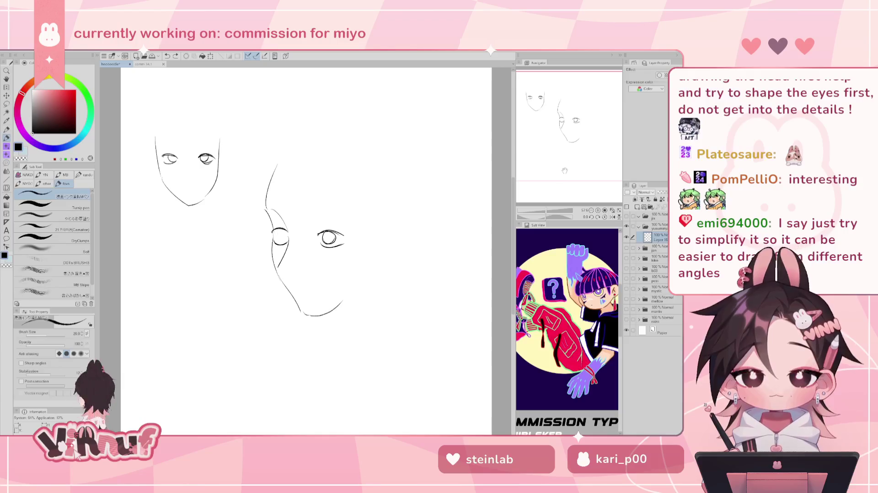
pyautogui.hotkey('ctrl', 'z')
pyautogui.hotkey('ctrl', 'z')
pyautogui.hotkey('ctrl', 'z')
pyautogui.hotkey('ctrl', 'z')
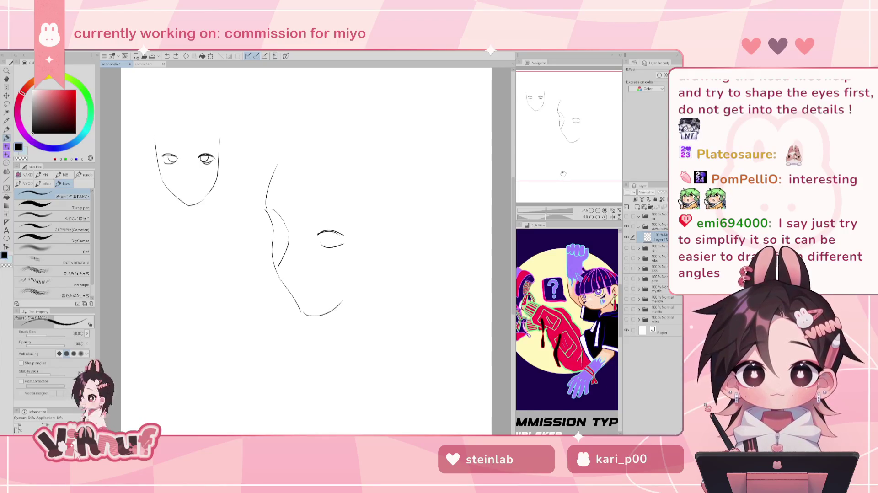
pyautogui.hotkey('ctrl', 'z')
pyautogui.hotkey('ctrl', 'z')
pyautogui.hotkey('ctrl', 'z')
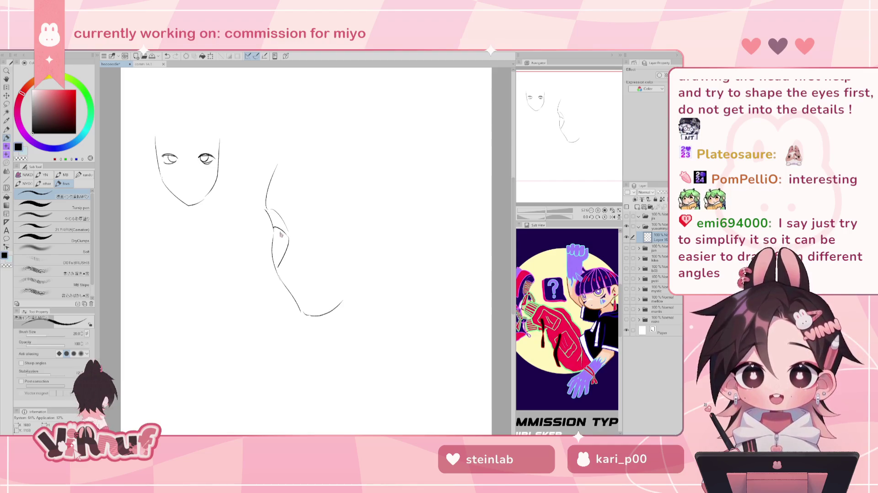
pyautogui.moveTo(274, 227)
pyautogui.mouseDown()
pyautogui.moveTo(286, 235)
pyautogui.moveTo(277, 240)
pyautogui.moveTo(346, 244)
pyautogui.moveTo(329, 245)
pyautogui.mouseUp()
pyautogui.hotkey('ctrl', 'z')
pyautogui.hotkey('ctrl', 'z')
pyautogui.hotkey('ctrl', 'z')
pyautogui.hotkey('ctrl', 'z')
pyautogui.hotkey('ctrl', 'z')
pyautogui.hotkey('ctrl', 'z')
pyautogui.hotkey('ctrl', 'z')
pyautogui.hotkey('ctrl', 'z')
pyautogui.hotkey('ctrl', 'z')
pyautogui.hotkey('ctrl', 'z')
pyautogui.hotkey('ctrl', 'z')
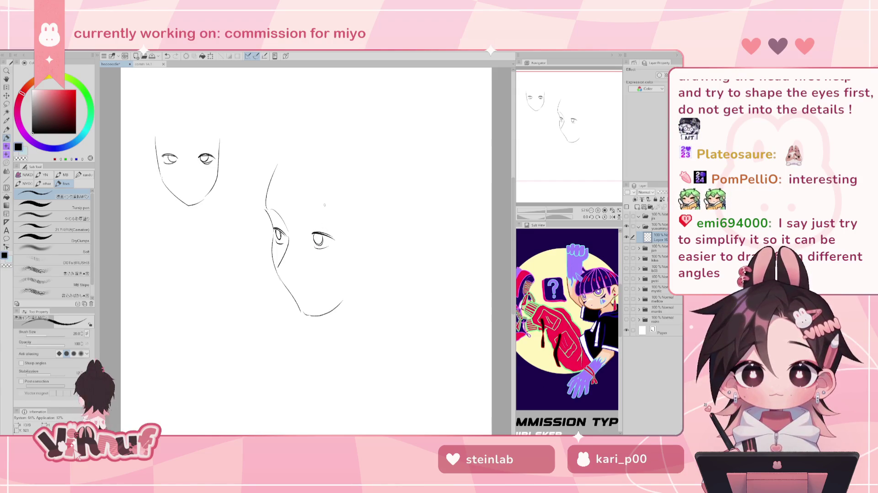
pyautogui.moveTo(387, 156)
pyautogui.mouseDown()
pyautogui.moveTo(412, 167)
pyautogui.moveTo(392, 181)
pyautogui.mouseUp()
# - Resketch the upper-right eye and the middle face's upper eyelid, undoing the stray test strokes
pyautogui.hotkey('ctrl', 'z')
pyautogui.hotkey('ctrl', 'z')
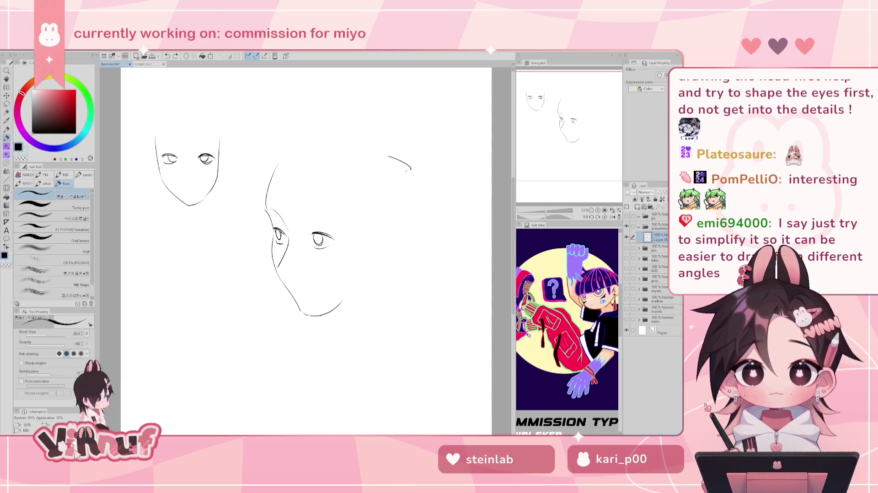
pyautogui.moveTo(384, 155)
pyautogui.mouseDown()
pyautogui.moveTo(412, 170)
pyautogui.moveTo(391, 163)
pyautogui.moveTo(394, 179)
pyautogui.moveTo(414, 174)
pyautogui.moveTo(405, 183)
pyautogui.mouseUp()
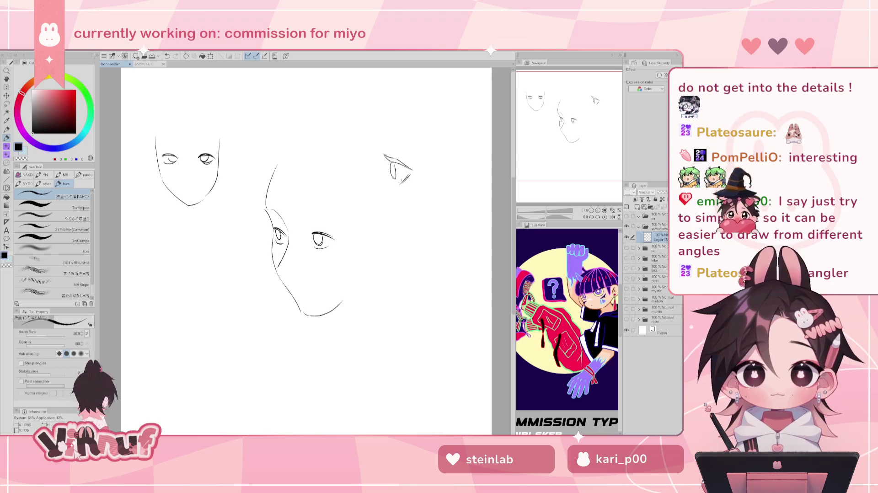
pyautogui.moveTo(392, 186); pyautogui.dragTo(411, 176)
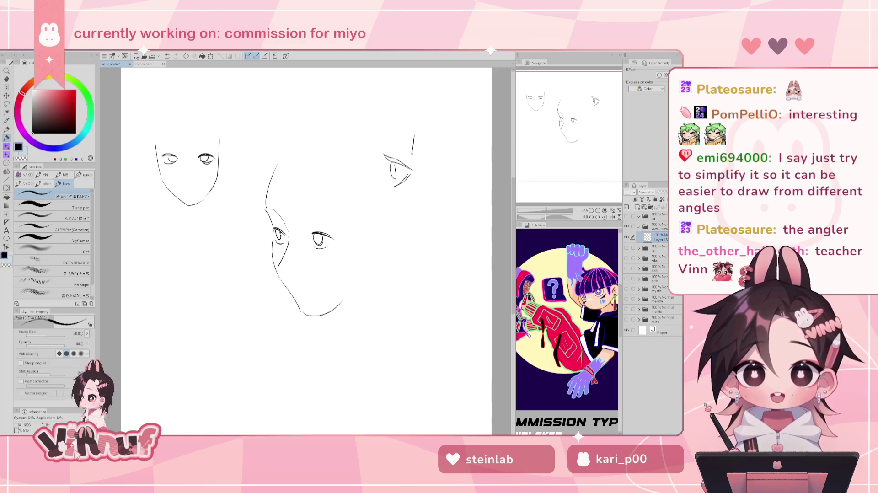
pyautogui.hotkey('ctrl', 'z')
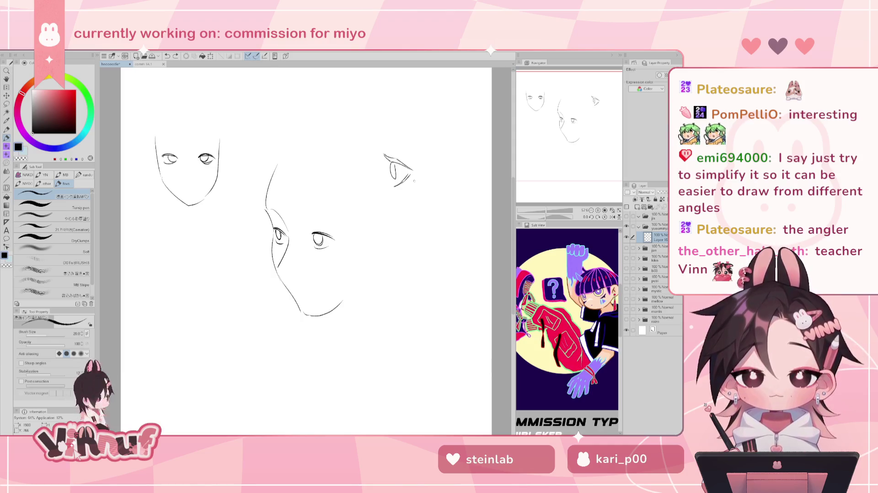
pyautogui.moveTo(307, 233); pyautogui.dragTo(316, 234)
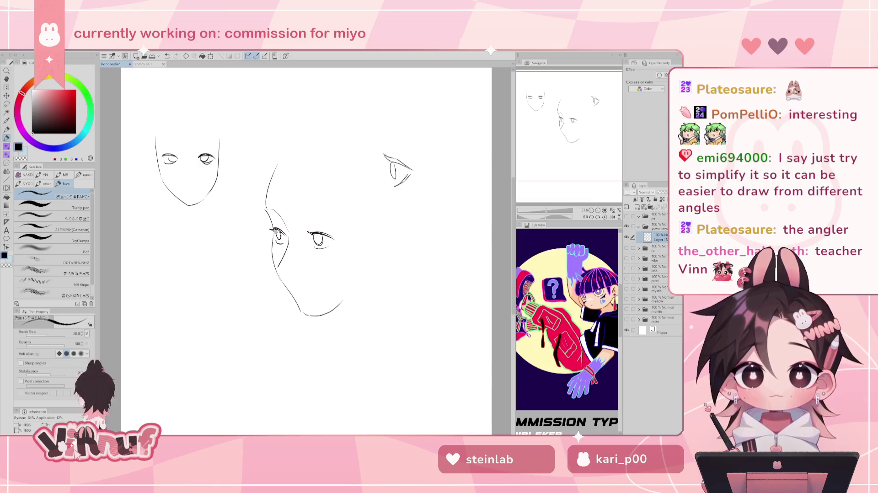
pyautogui.hotkey('ctrl', 'z')
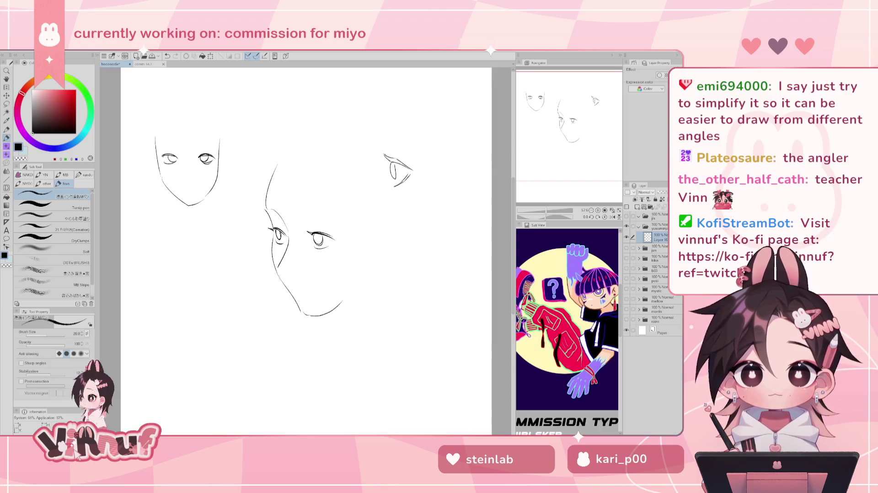
# - Lasso the middle face's right eye, nudge it slightly down-right, deselect, and add a brow stroke
pyautogui.moveTo(583, 163); pyautogui.dragTo(582, 123)
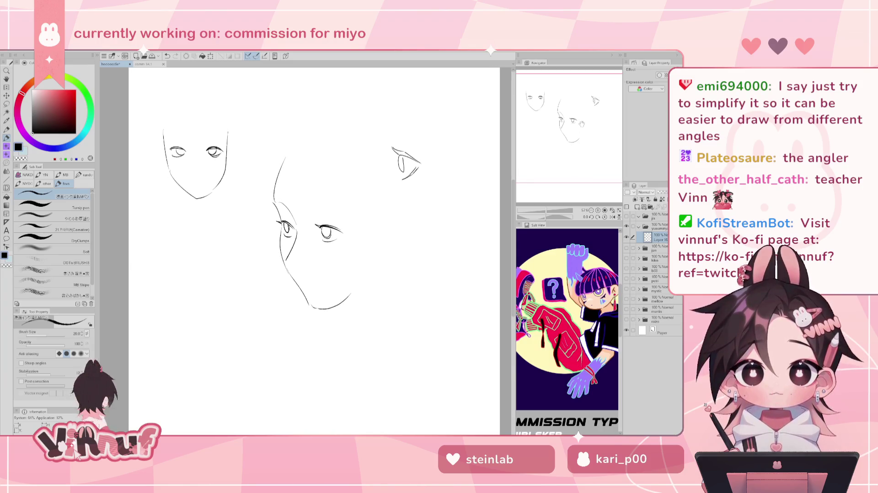
pyautogui.press('m')
pyautogui.moveTo(326, 212)
pyautogui.mouseDown()
pyautogui.moveTo(358, 218)
pyautogui.moveTo(338, 243)
pyautogui.mouseUp()
pyautogui.press('k')
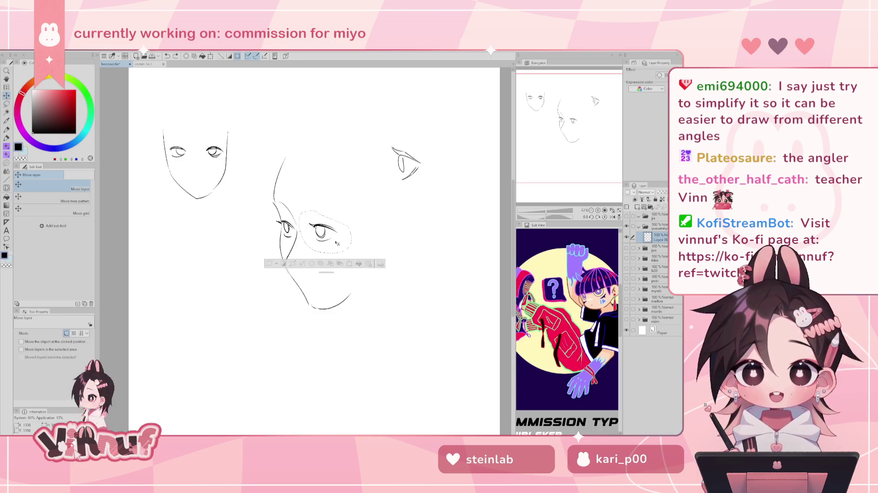
pyautogui.moveTo(337, 243); pyautogui.dragTo(339, 241)
pyautogui.hotkey('ctrl', 'd')
pyautogui.hotkey('ctrl', 'shift', 'd')
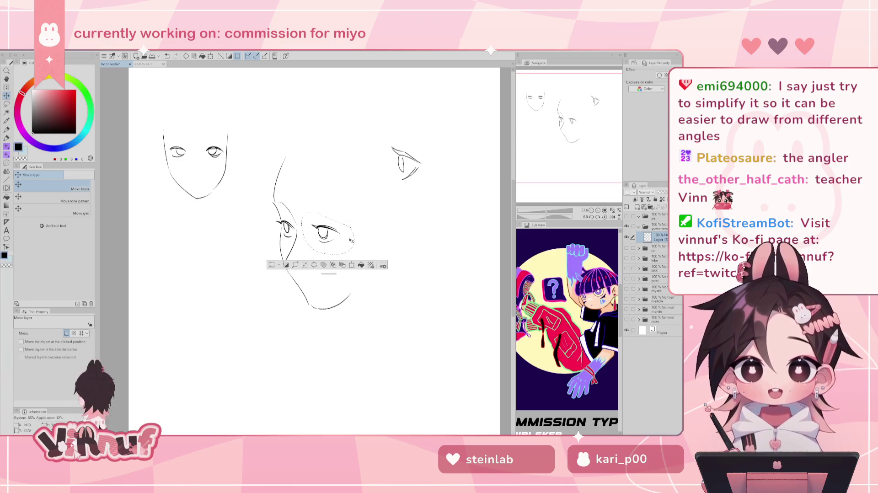
pyautogui.hotkey('ctrl', 'd')
pyautogui.press('p')
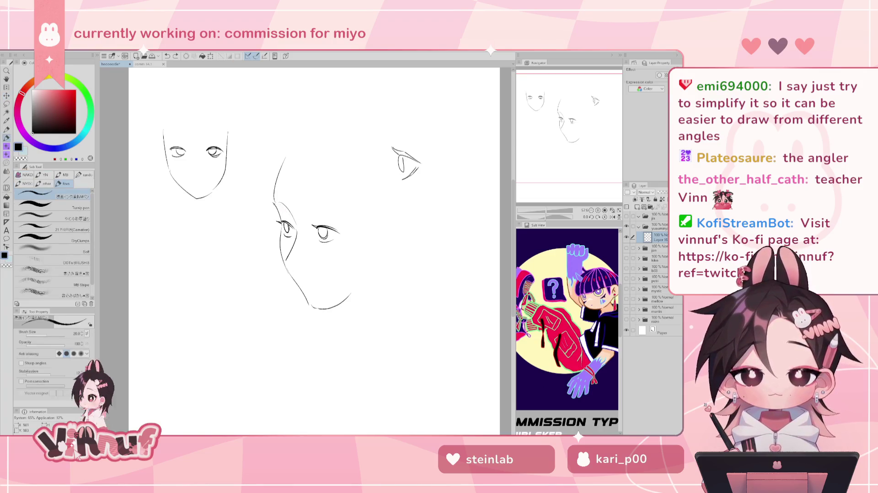
pyautogui.moveTo(275, 202); pyautogui.dragTo(344, 213)
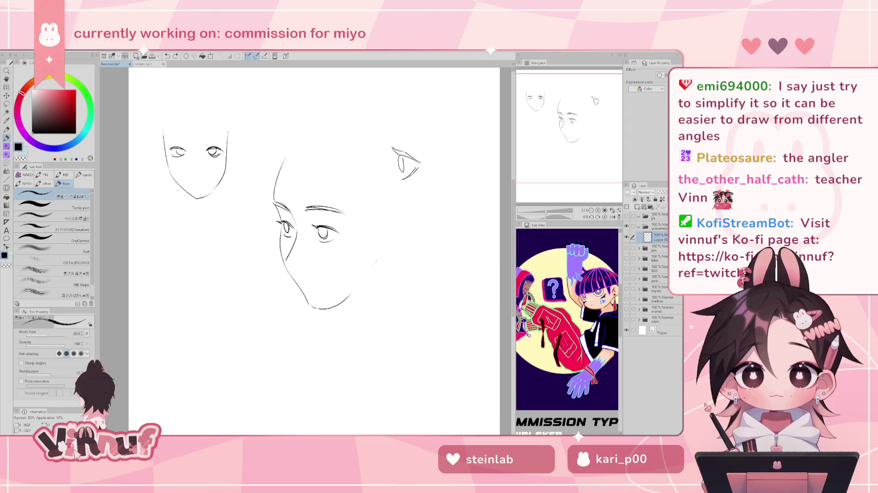
# - Extend the middle face's jaw line up toward the ear and rough in the head outline
pyautogui.moveTo(350, 292); pyautogui.dragTo(371, 271)
pyautogui.moveTo(313, 307); pyautogui.dragTo(369, 273)
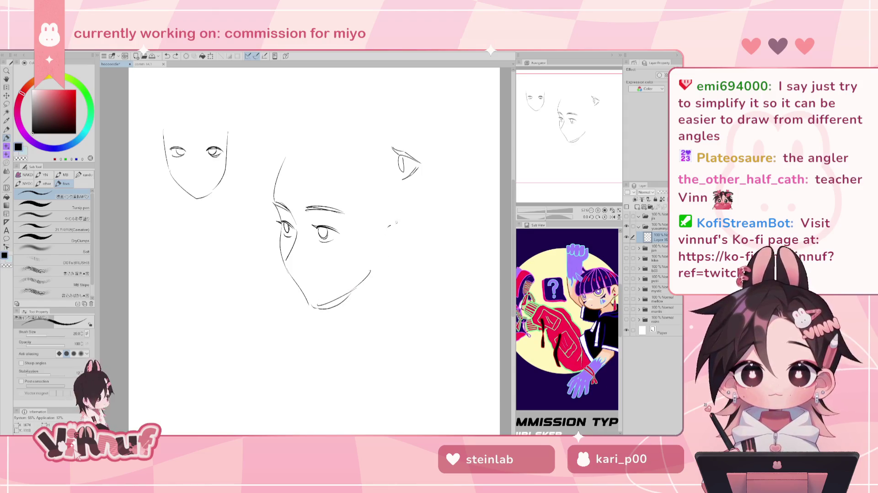
pyautogui.moveTo(382, 263); pyautogui.dragTo(403, 251)
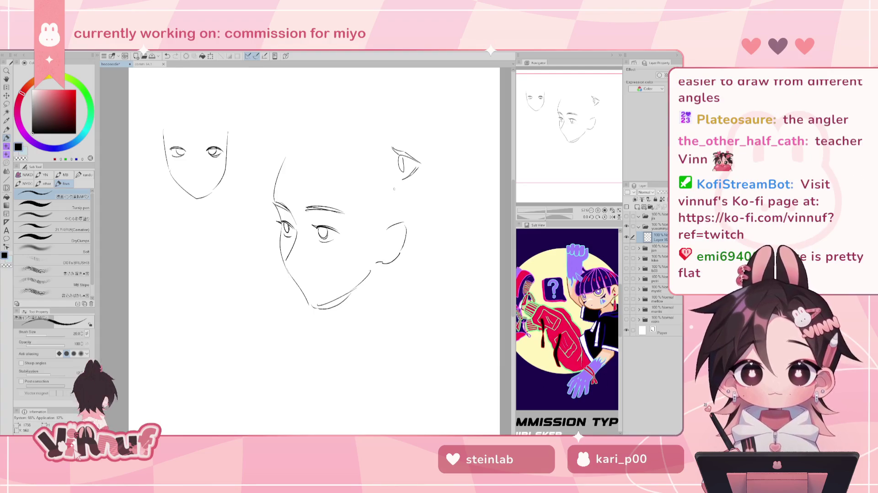
pyautogui.moveTo(302, 142)
pyautogui.mouseDown()
pyautogui.moveTo(356, 122)
pyautogui.moveTo(406, 183)
pyautogui.moveTo(402, 208)
pyautogui.mouseUp()
pyautogui.hotkey('ctrl', 'z')
pyautogui.hotkey('ctrl', 'z')
pyautogui.hotkey('ctrl', 'z')
# - Redraw the cranium higher, sketch the ear, remove stray chin marks, then lasso-erase the sketches
pyautogui.moveTo(292, 151); pyautogui.dragTo(362, 135)
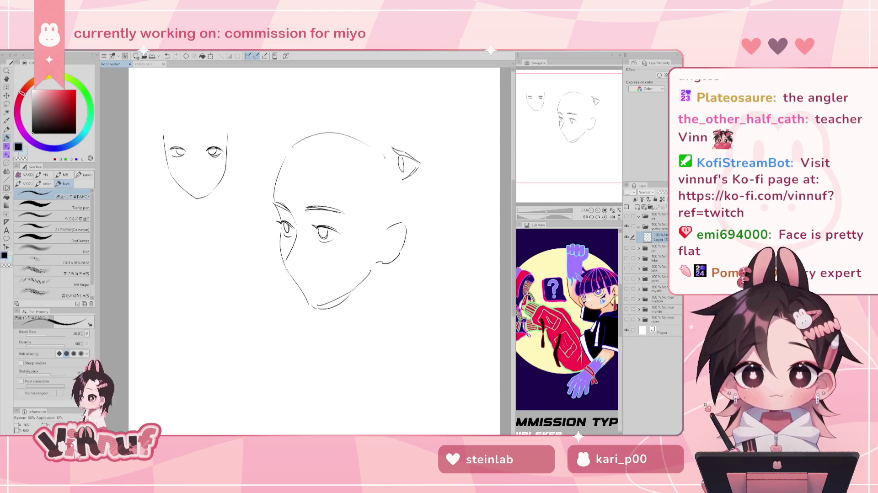
pyautogui.moveTo(405, 171); pyautogui.dragTo(401, 218)
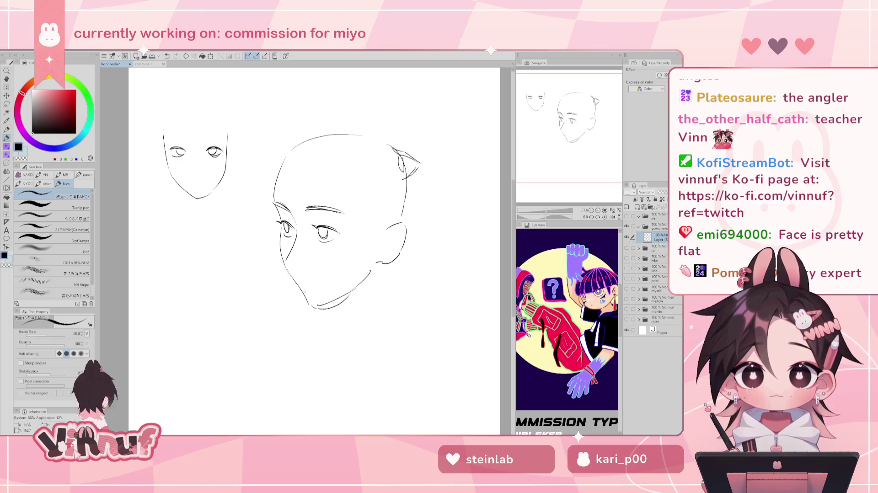
pyautogui.hotkey('ctrl', 'z')
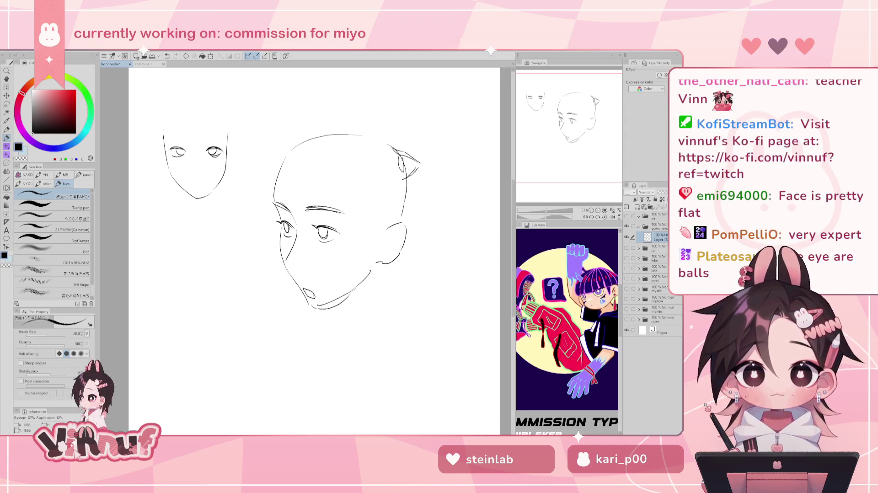
pyautogui.hotkey('ctrl', 'z')
pyautogui.hotkey('ctrl', 'z')
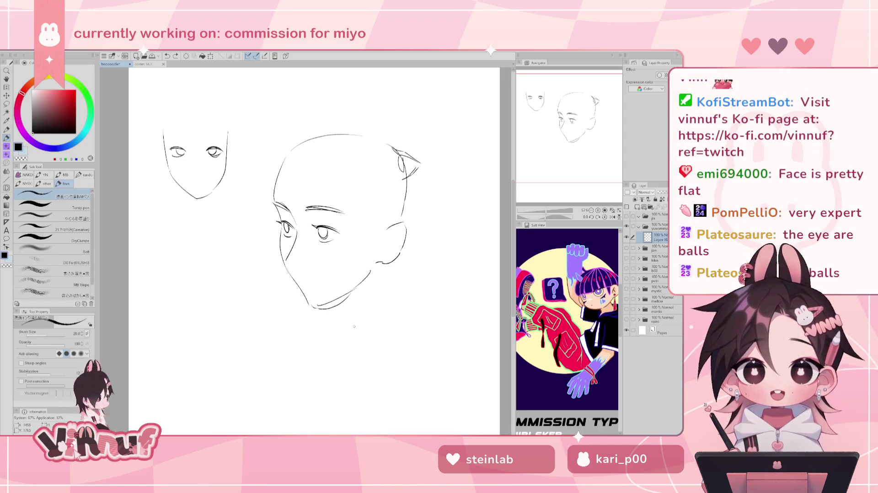
pyautogui.press('e')
pyautogui.moveTo(206, 92); pyautogui.dragTo(367, 67)
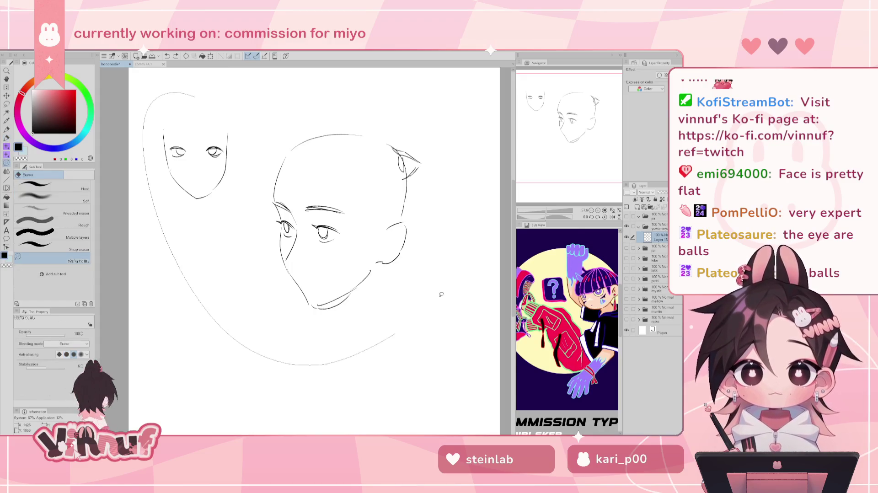
# - Switch back to the Pen and zoom out to view the entire cleared page
pyautogui.press('p')
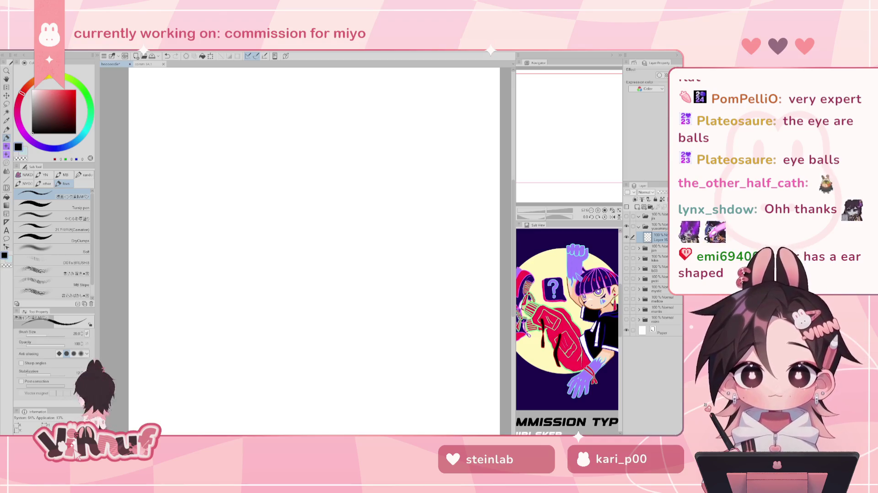
pyautogui.scroll(-3, 310, 274)
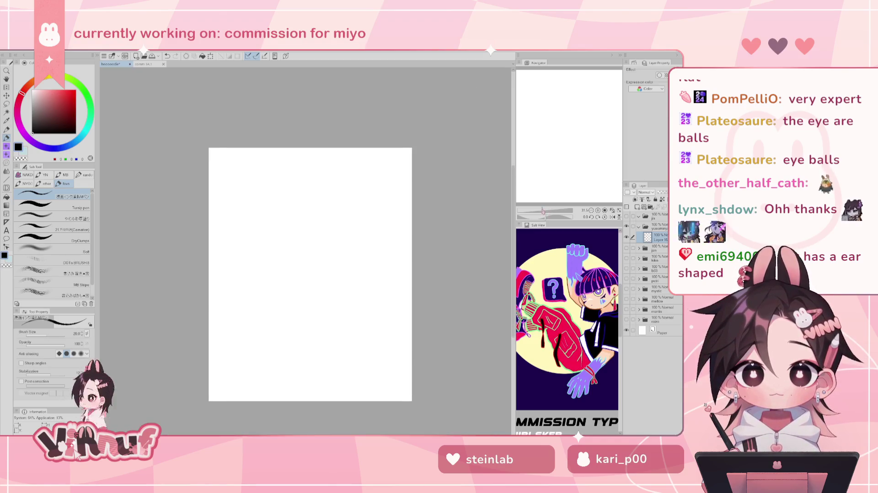
pyautogui.scroll(1, 547, 195)
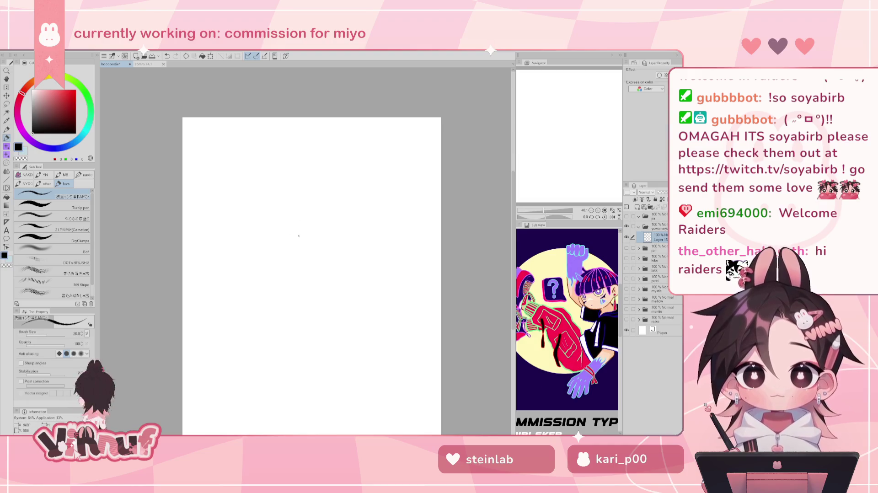
# - Draw two stacked guide arcs near the page centre and sketch eye lids beneath, undoing stray marks
pyautogui.moveTo(246, 250); pyautogui.dragTo(349, 251)
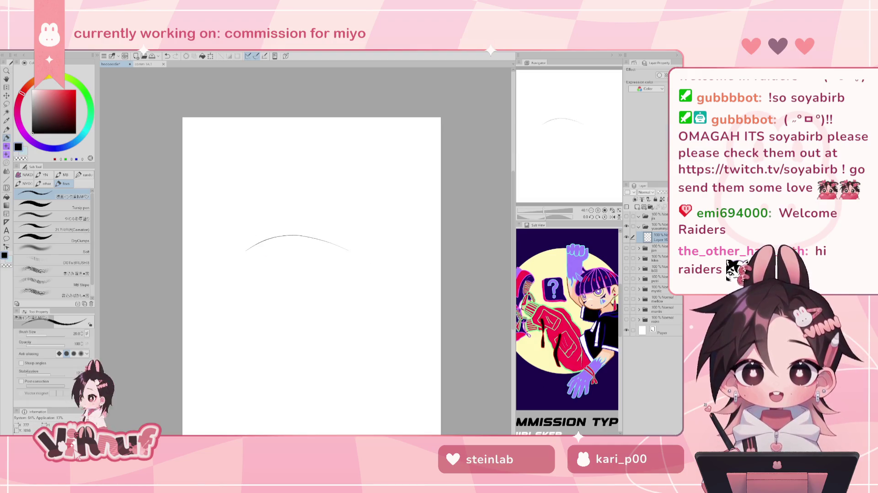
pyautogui.moveTo(254, 229); pyautogui.dragTo(340, 227)
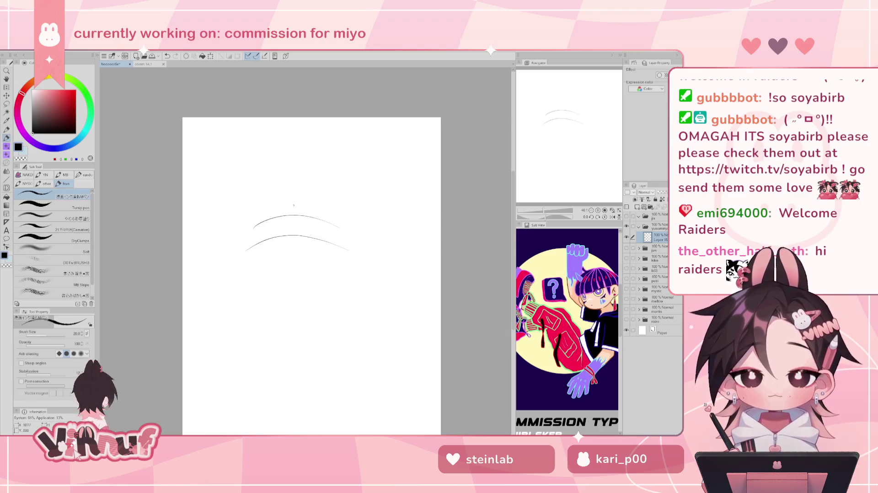
pyautogui.hotkey('ctrl', 'z')
pyautogui.moveTo(257, 238)
pyautogui.mouseDown()
pyautogui.moveTo(276, 226)
pyautogui.moveTo(333, 240)
pyautogui.mouseUp()
pyautogui.hotkey('ctrl', 'z')
pyautogui.hotkey('ctrl', 'z')
pyautogui.hotkey('ctrl', 'z')
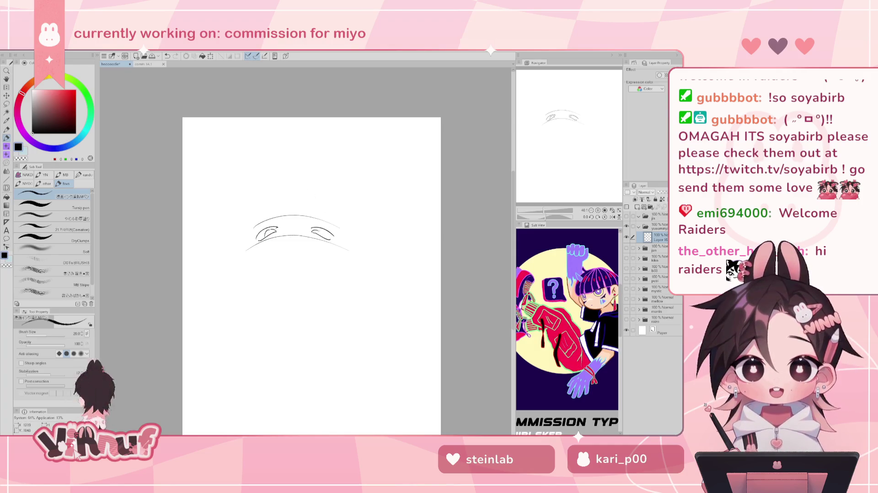
pyautogui.hotkey('ctrl', 'z')
pyautogui.click(319, 228)
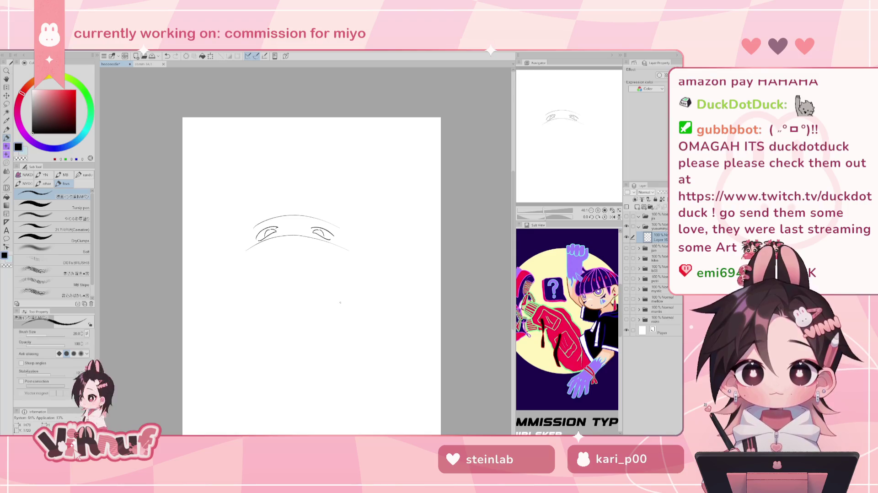
# - Draw two downward curves below the first eye pair, undoing the extra short strokes
pyautogui.hotkey('ctrl', 'z')
pyautogui.moveTo(258, 305); pyautogui.dragTo(329, 304)
pyautogui.moveTo(258, 321)
pyautogui.mouseDown()
pyautogui.moveTo(295, 337)
pyautogui.moveTo(329, 323)
pyautogui.mouseUp()
pyautogui.hotkey('ctrl', 'z')
pyautogui.moveTo(276, 322)
pyautogui.mouseDown()
pyautogui.moveTo(265, 322)
pyautogui.moveTo(282, 332)
pyautogui.moveTo(326, 324)
pyautogui.mouseUp()
pyautogui.hotkey('ctrl', 'z')
pyautogui.hotkey('ctrl', 'z')
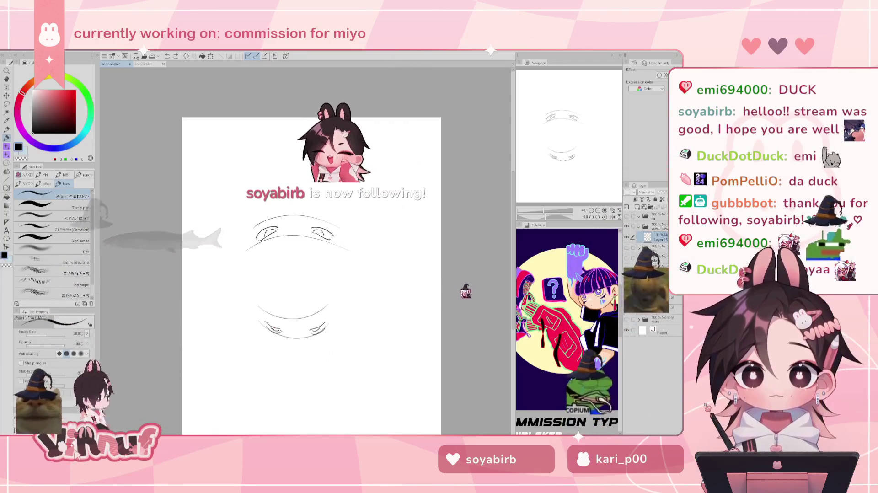
# - Fill the pupils of the lower-left and upper-left eyes, then sketch and delete a face oval
pyautogui.moveTo(272, 328); pyautogui.dragTo(319, 330)
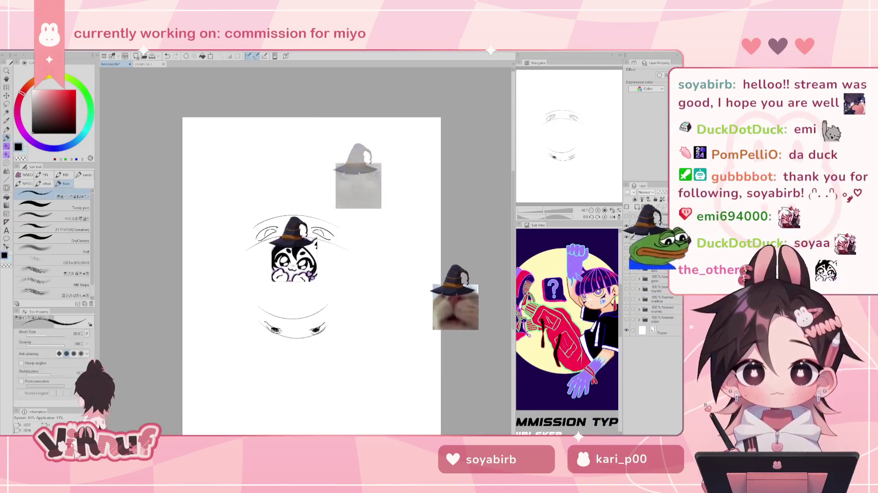
pyautogui.moveTo(267, 234); pyautogui.dragTo(324, 232)
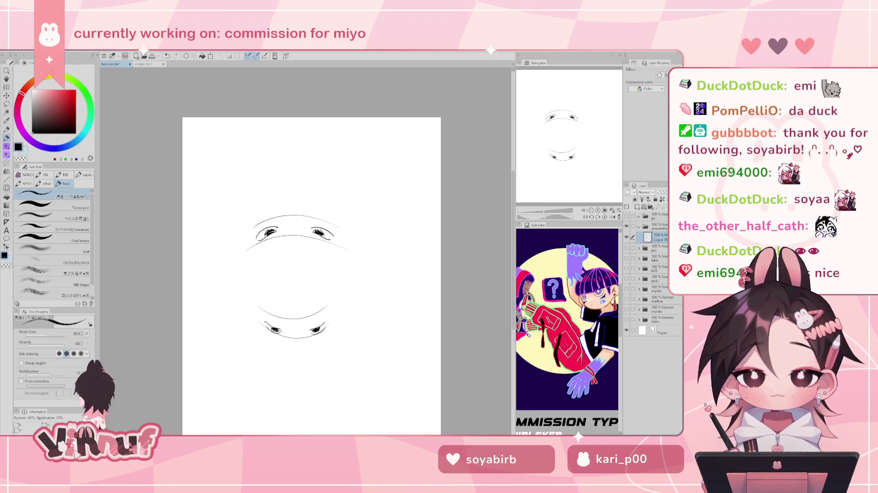
pyautogui.moveTo(302, 158); pyautogui.dragTo(320, 160)
pyautogui.press('Delete')
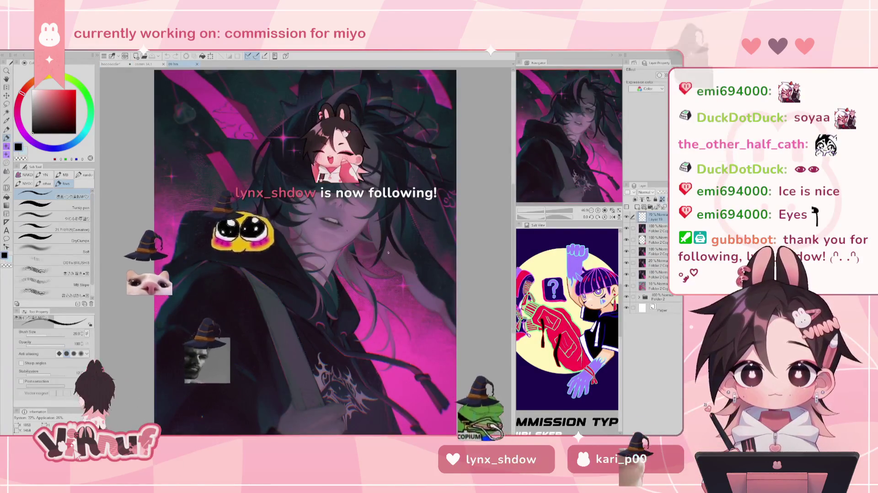
# - Zoom in on the magenta artwork character's eye, pan to it, then zoom back out
pyautogui.scroll(5, 305, 260)
pyautogui.moveTo(565, 153); pyautogui.dragTo(577, 124)
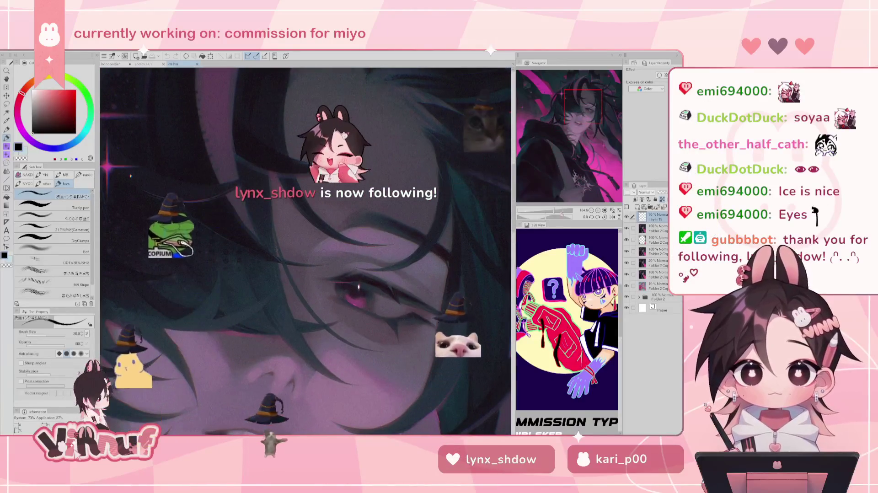
pyautogui.scroll(-3, 566, 177)
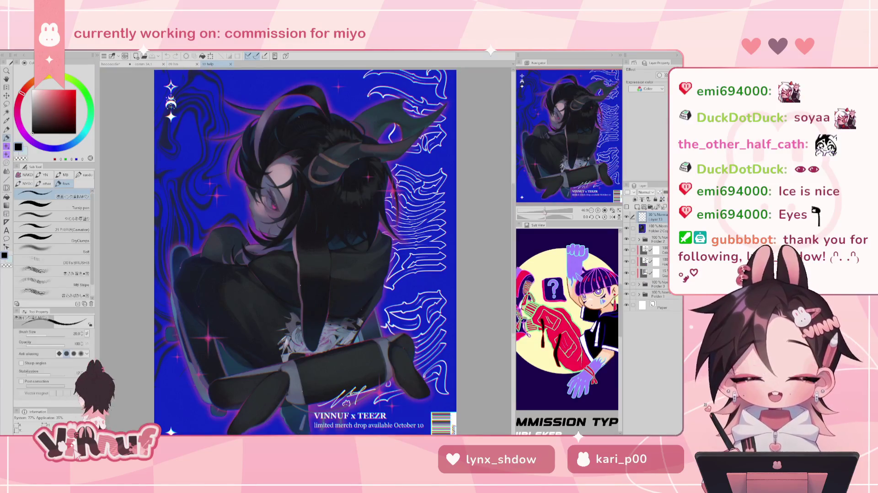
# - Pick pure red and add a new guide layer on top of the blue artwork
pyautogui.scroll(5, 275, 206)
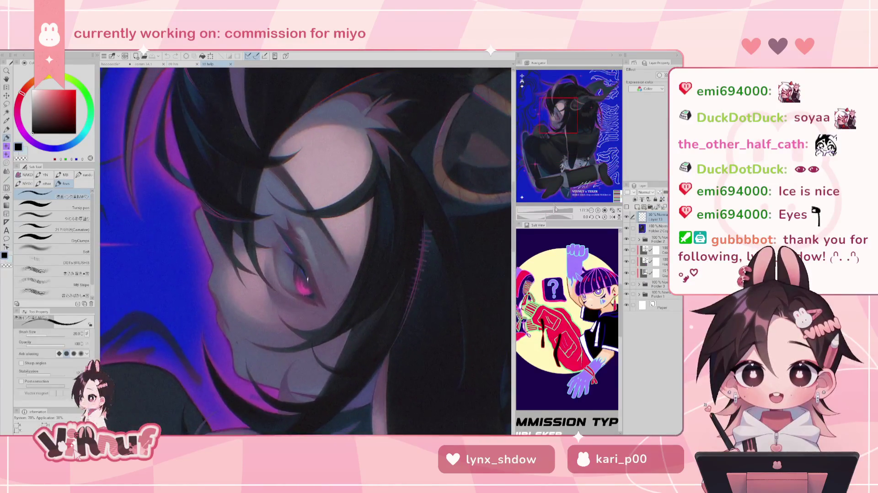
pyautogui.scroll(-2, 306, 251)
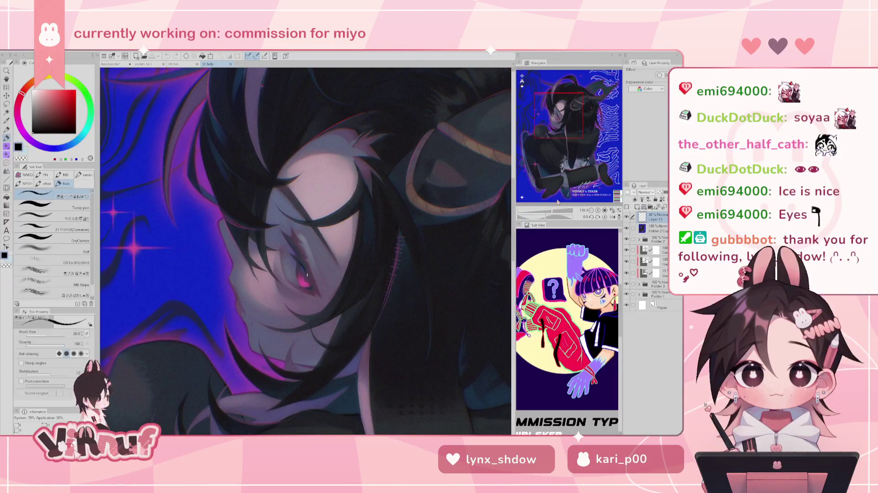
pyautogui.click(639, 207)
pyautogui.click(76, 91)
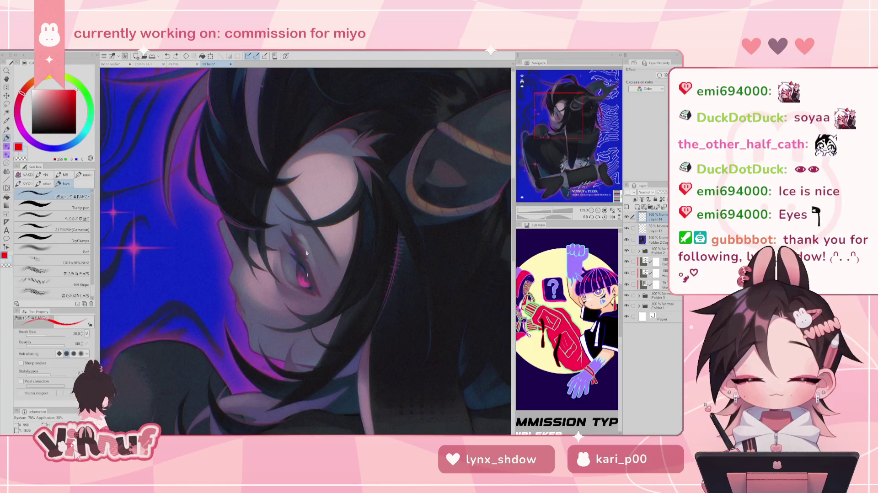
# - Circle the character's eye and pupil in red after several retries, then erase the red circles
pyautogui.moveTo(310, 240); pyautogui.dragTo(319, 289)
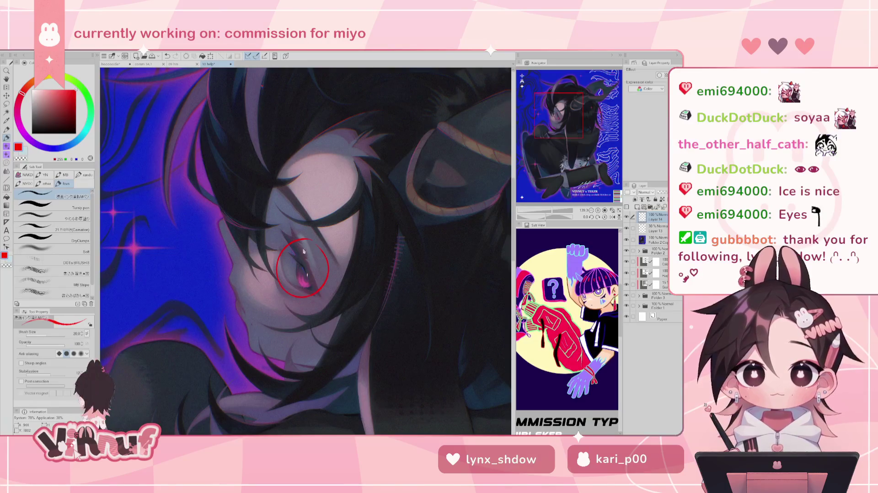
pyautogui.hotkey('ctrl', 'z')
pyautogui.moveTo(301, 239); pyautogui.dragTo(319, 297)
pyautogui.hotkey('ctrl', 'z')
pyautogui.moveTo(287, 245)
pyautogui.mouseDown()
pyautogui.moveTo(280, 271)
pyautogui.moveTo(314, 295)
pyautogui.moveTo(328, 255)
pyautogui.moveTo(313, 292)
pyautogui.mouseUp()
pyautogui.hotkey('ctrl', 'z')
pyautogui.hotkey('ctrl', 'z')
pyautogui.hotkey('ctrl', 'z')
pyautogui.hotkey('ctrl', 'z')
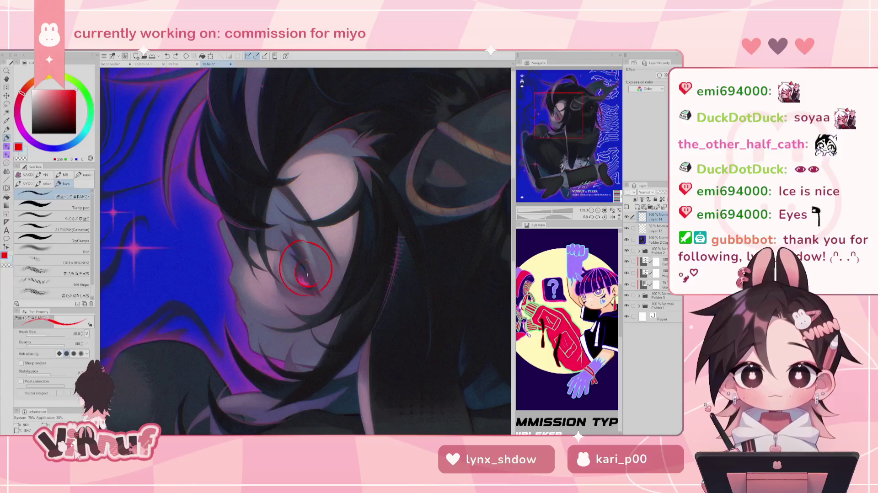
pyautogui.moveTo(308, 261); pyautogui.dragTo(320, 280)
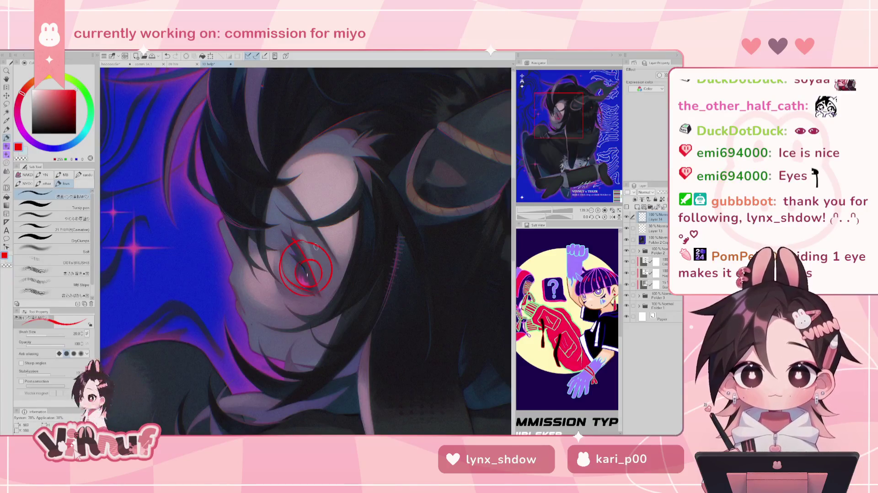
pyautogui.press('e')
pyautogui.moveTo(292, 256); pyautogui.dragTo(316, 283)
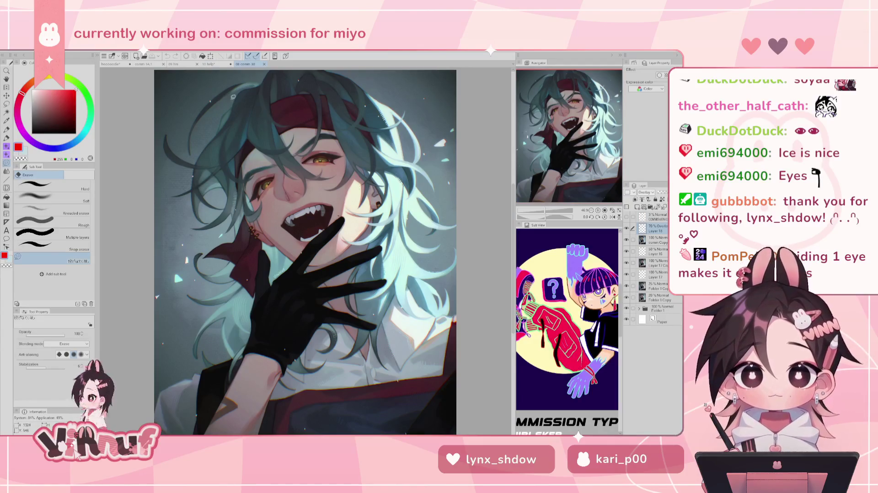
# - Close the 10 help document without saving, then close 09 hm
pyautogui.click(231, 65)
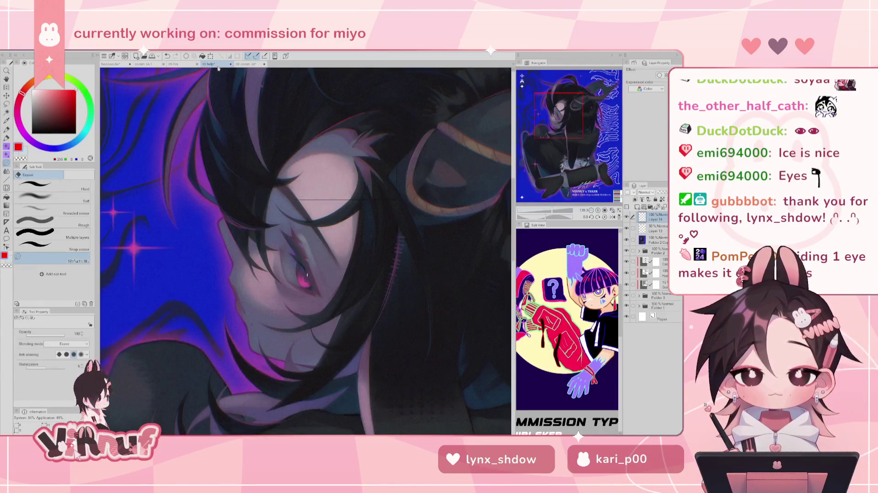
pyautogui.click(231, 65)
pyautogui.click(349, 194)
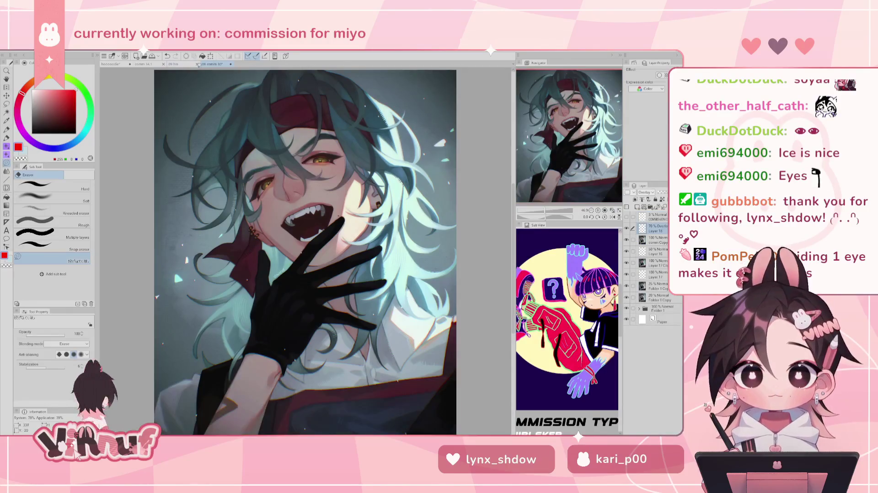
pyautogui.click(197, 64)
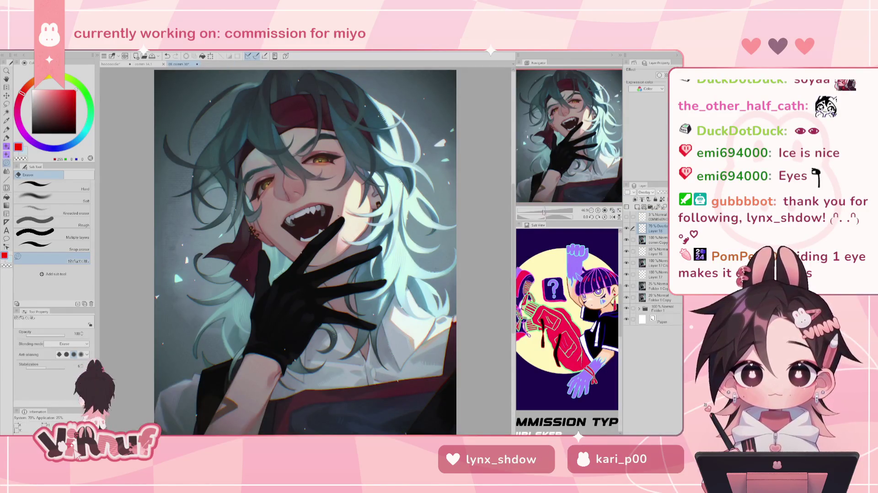
# - Add a new guide layer on the teal-haired artwork and set the Pen size to 37
pyautogui.scroll(2, 305, 96)
pyautogui.scroll(-1, 305, 96)
pyautogui.scroll(-1, 306, 96)
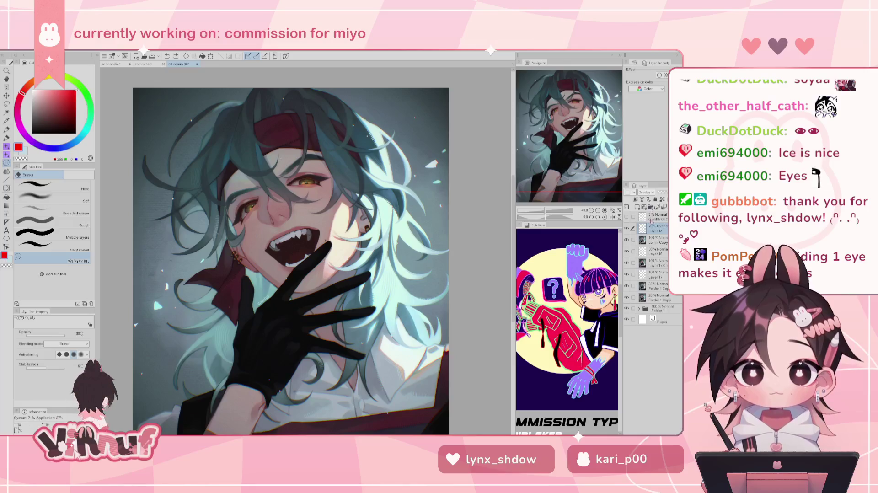
pyautogui.hotkey('ctrl', 'shift', 'n')
pyautogui.press('p')
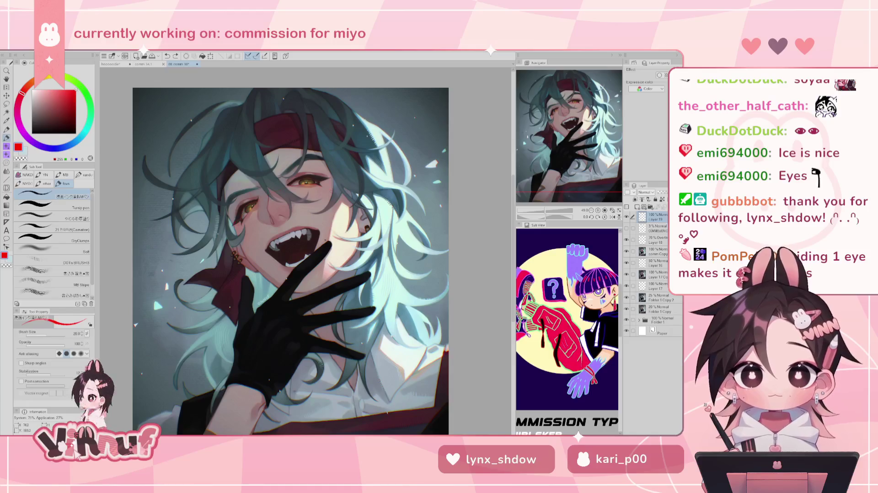
pyautogui.moveTo(48, 334); pyautogui.dragTo(55, 333)
# - Draw thin red guide arcs across the face over the left eye, redoing the first attempt
pyautogui.moveTo(241, 227); pyautogui.dragTo(332, 196)
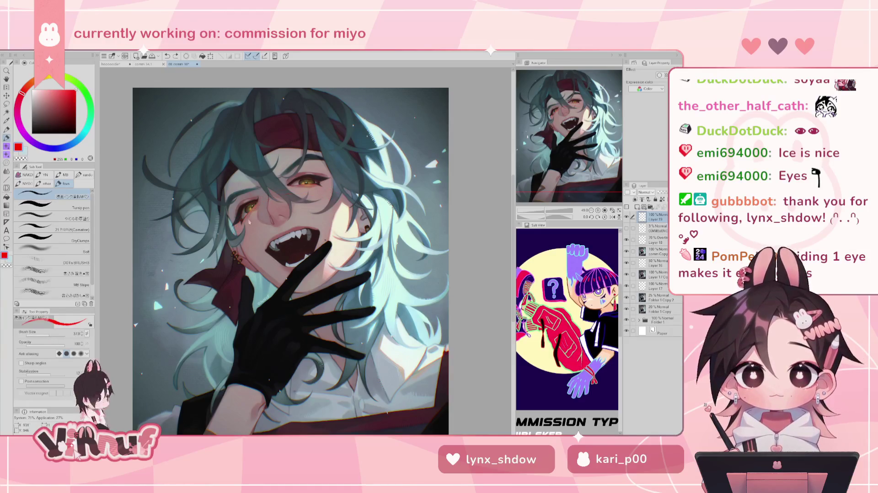
pyautogui.hotkey('ctrl', 'z')
pyautogui.moveTo(240, 231); pyautogui.dragTo(332, 187)
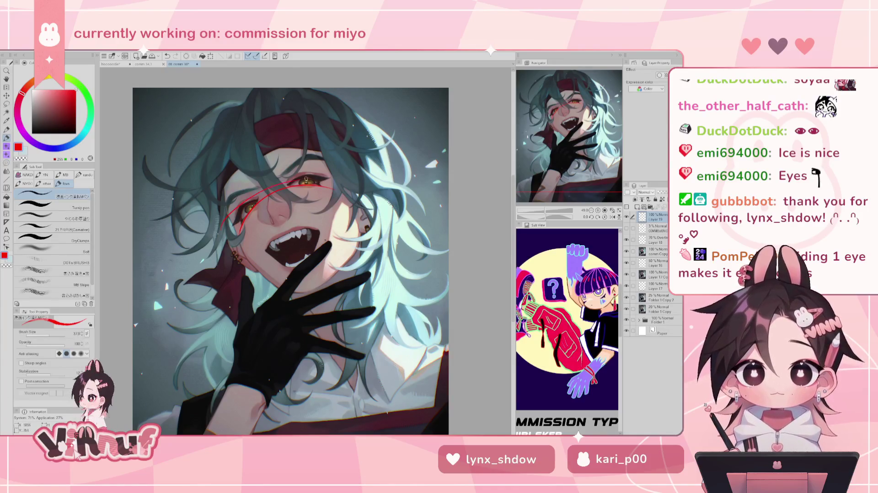
pyautogui.moveTo(231, 233); pyautogui.dragTo(321, 176)
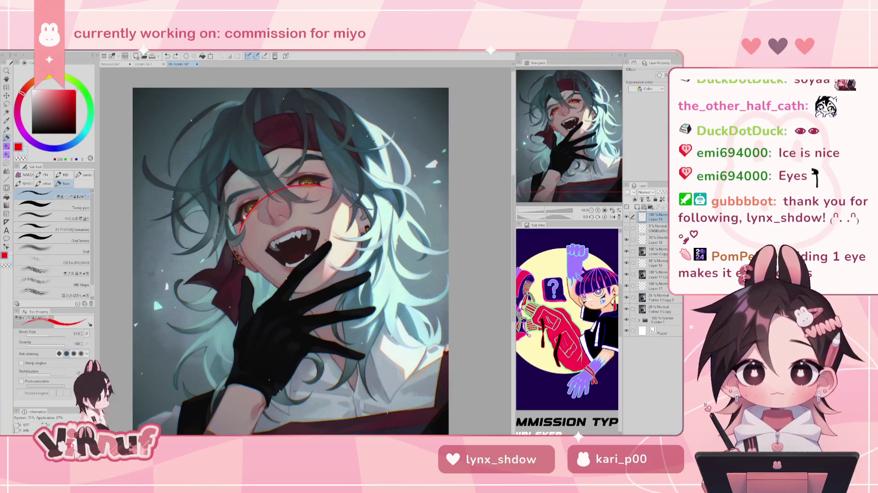
pyautogui.moveTo(233, 220); pyautogui.dragTo(316, 176)
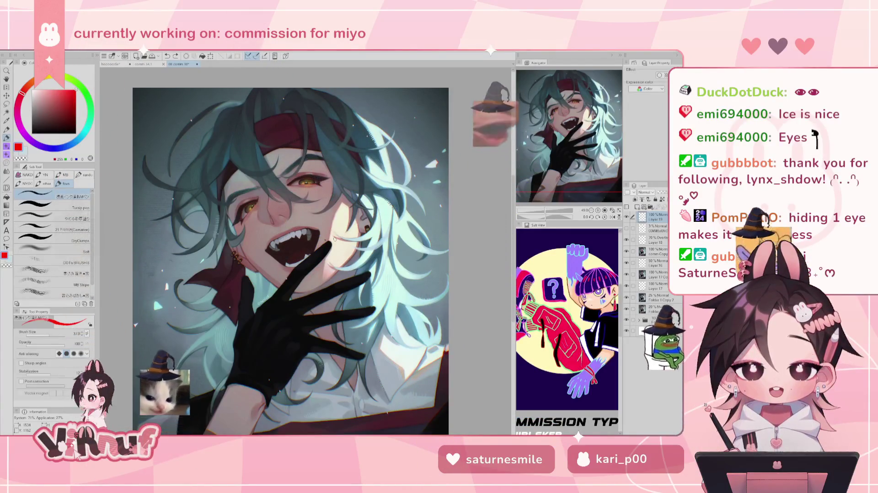
# - Zoom in and trace the upper eyelid in red several times, undoing each try, then zoom out
pyautogui.scroll(3, 545, 138)
pyautogui.scroll(2, 546, 139)
pyautogui.scroll(1, 545, 138)
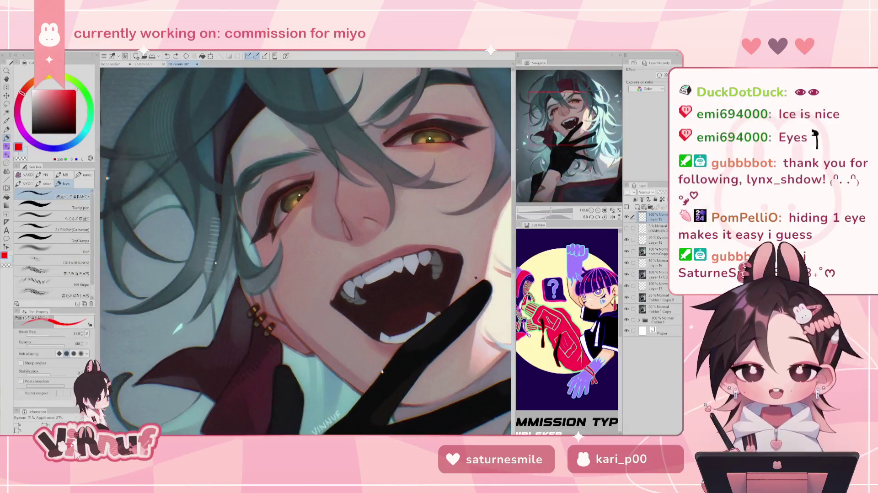
pyautogui.scroll(2, 545, 138)
pyautogui.moveTo(314, 118)
pyautogui.mouseDown()
pyautogui.moveTo(273, 140)
pyautogui.moveTo(241, 193)
pyautogui.mouseUp()
pyautogui.hotkey('ctrl', 'z')
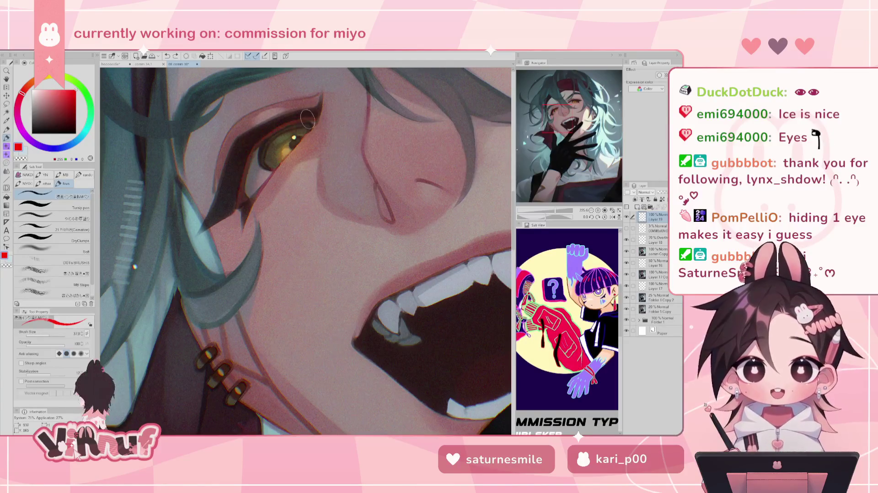
pyautogui.moveTo(315, 118); pyautogui.dragTo(241, 197)
pyautogui.hotkey('ctrl', 'z')
pyautogui.moveTo(315, 118)
pyautogui.mouseDown()
pyautogui.moveTo(279, 123)
pyautogui.moveTo(238, 193)
pyautogui.mouseUp()
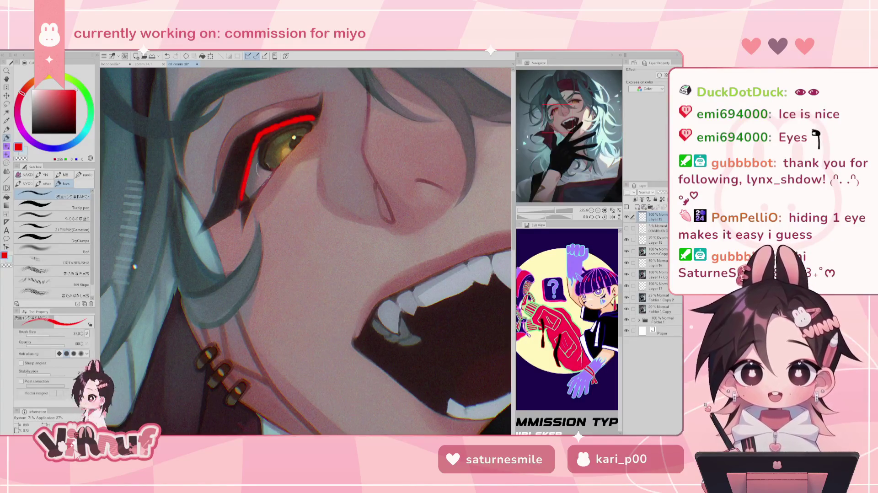
pyautogui.hotkey('ctrl', 'z')
pyautogui.hotkey('ctrl', 'z')
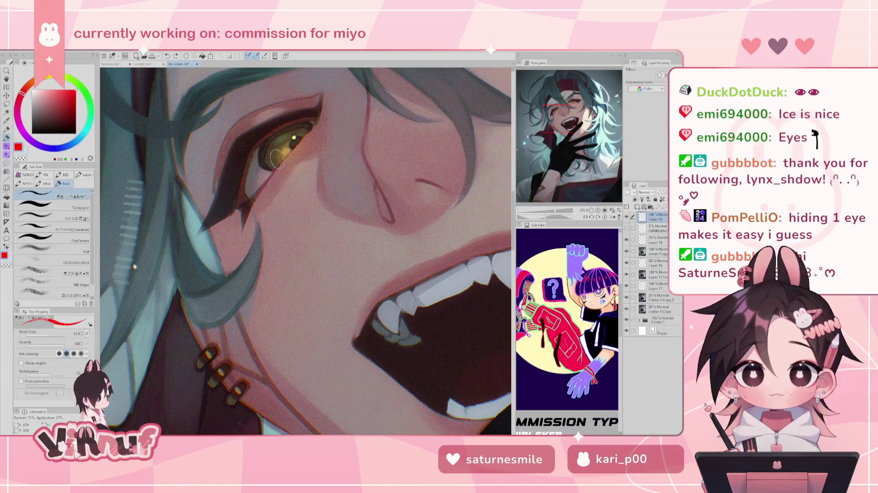
pyautogui.moveTo(315, 118); pyautogui.dragTo(241, 192)
pyautogui.hotkey('ctrl', 'z')
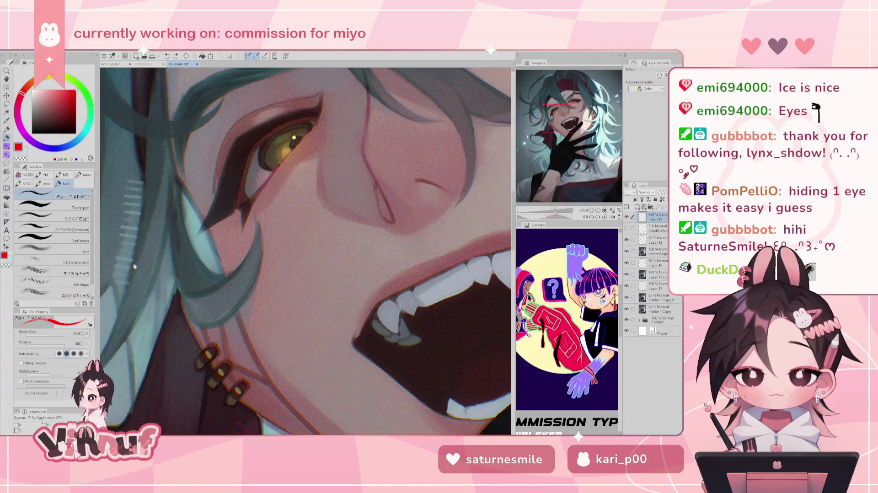
pyautogui.scroll(-5, 276, 151)
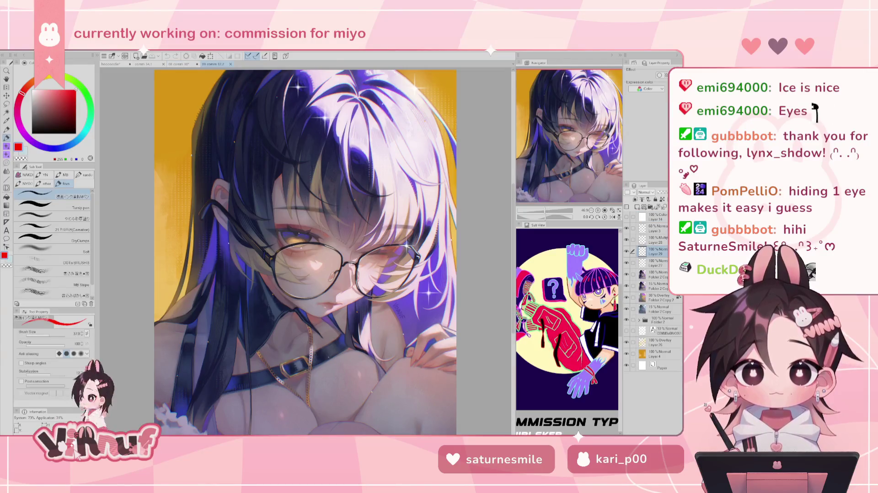
# - Zoom in on the glasses character's eye, draw a thin red stroke at its corner, then undo it
pyautogui.scroll(3, 550, 198)
pyautogui.scroll(5, 550, 198)
pyautogui.moveTo(550, 198); pyautogui.dragTo(562, 137)
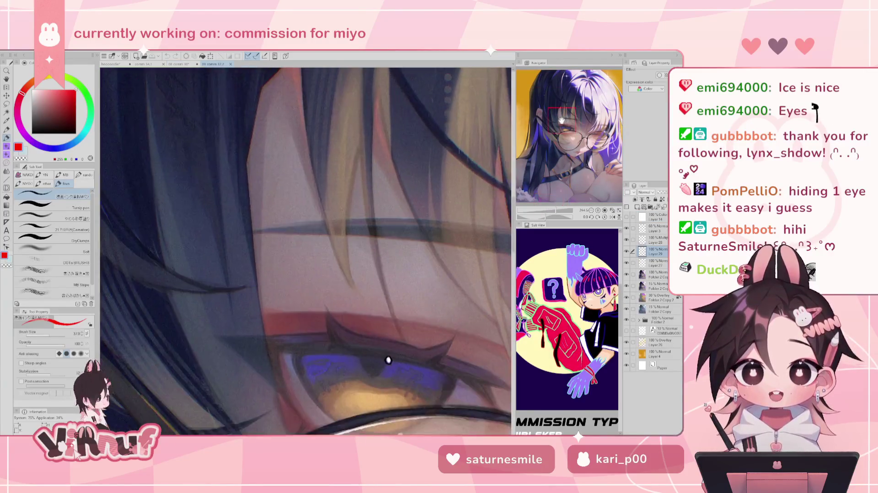
pyautogui.moveTo(388, 358); pyautogui.dragTo(369, 239)
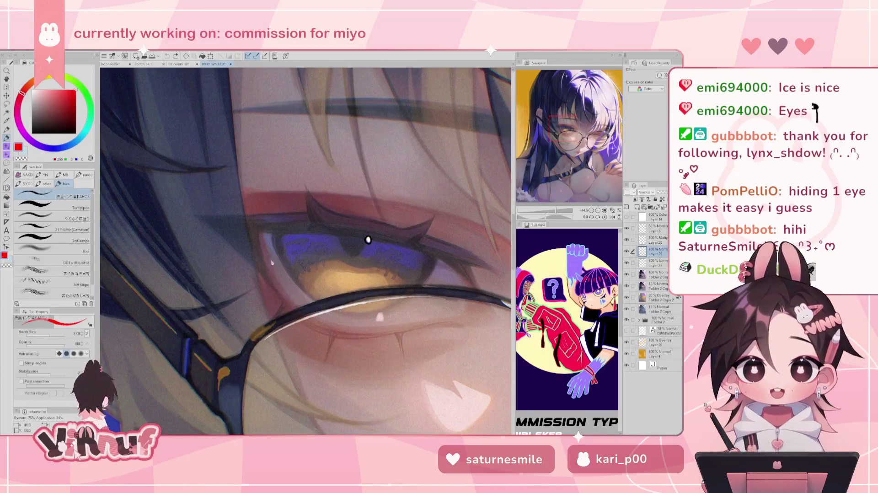
pyautogui.hotkey('ctrl', '-')
pyautogui.moveTo(283, 248); pyautogui.dragTo(293, 270)
pyautogui.hotkey('ctrl', 'z')
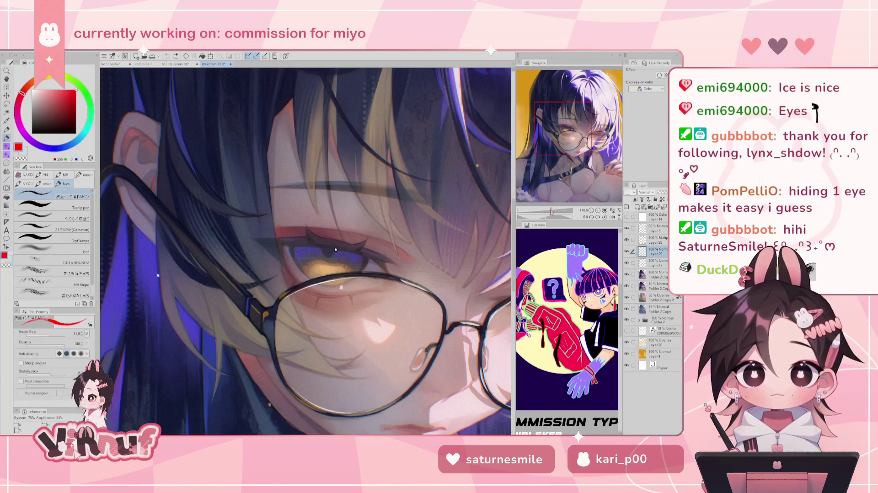
# - Zoom out to fit the whole glasses-girl illustration, then switch to the magenta-background artwork
pyautogui.scroll(-2, 336, 250)
pyautogui.scroll(-2, 336, 250)
pyautogui.scroll(-2, 336, 250)
pyautogui.scroll(1, 320, 256)
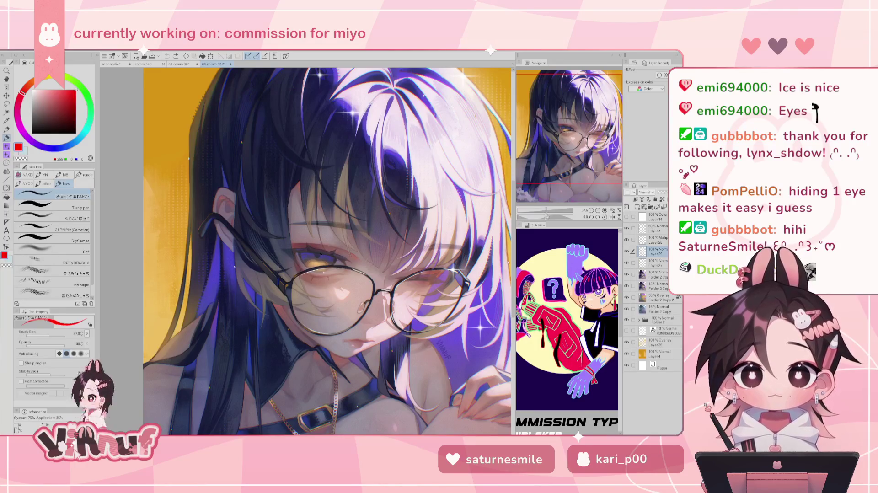
pyautogui.moveTo(547, 211); pyautogui.dragTo(546, 202)
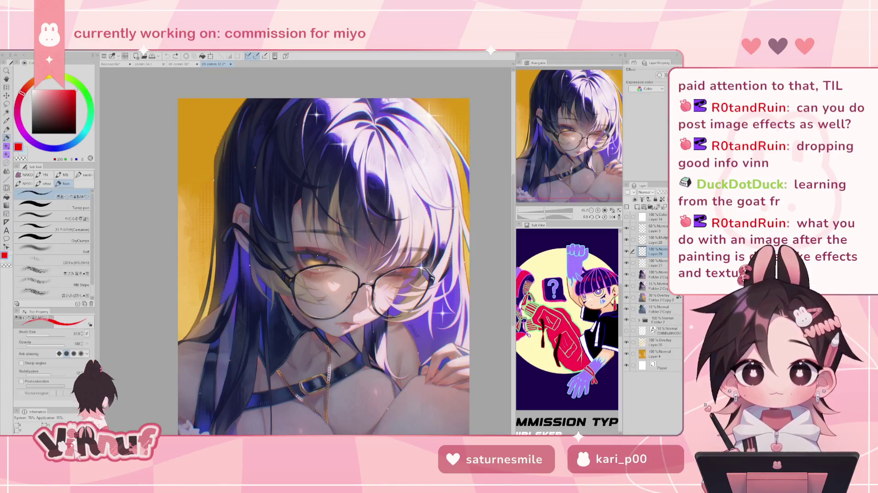
pyautogui.click(178, 65)
# - Close the gloved-hand and glasses-girl artworks without saving, and hide Layer 19 through the folder copies
pyautogui.click(214, 64)
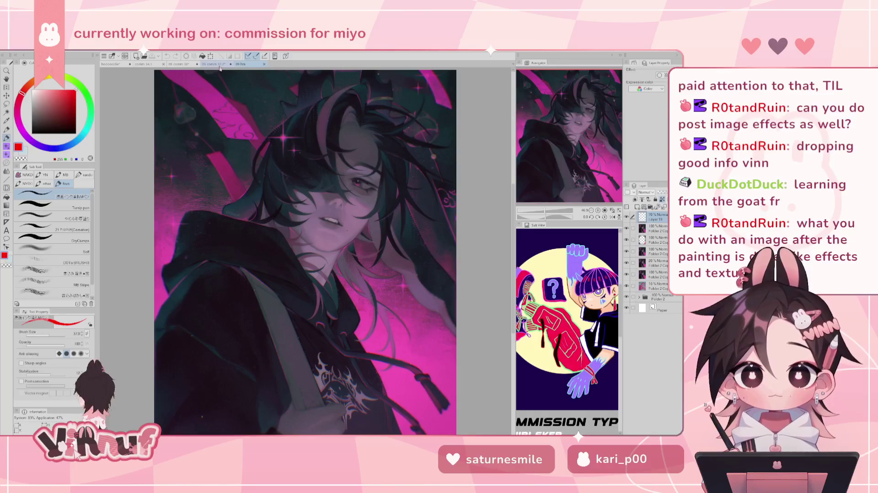
pyautogui.click(182, 64)
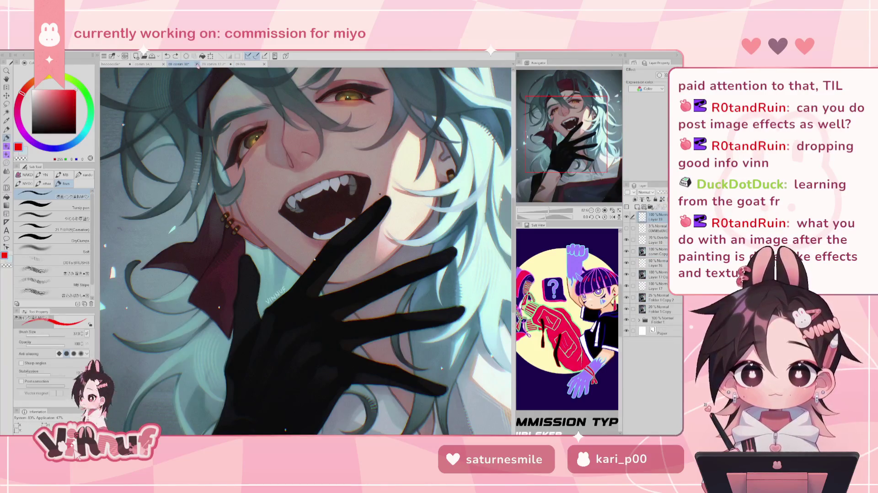
pyautogui.click(195, 65)
pyautogui.click(352, 192)
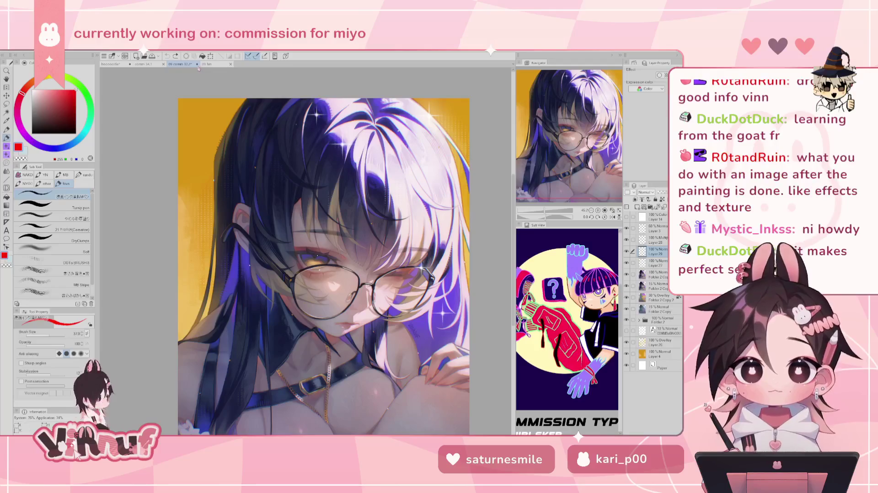
pyautogui.click(197, 64)
pyautogui.click(349, 191)
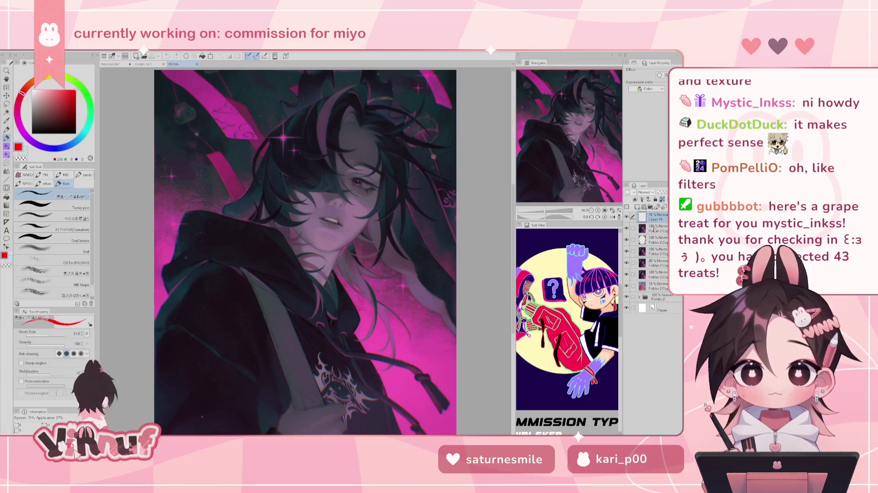
pyautogui.moveTo(626, 217); pyautogui.dragTo(626, 291)
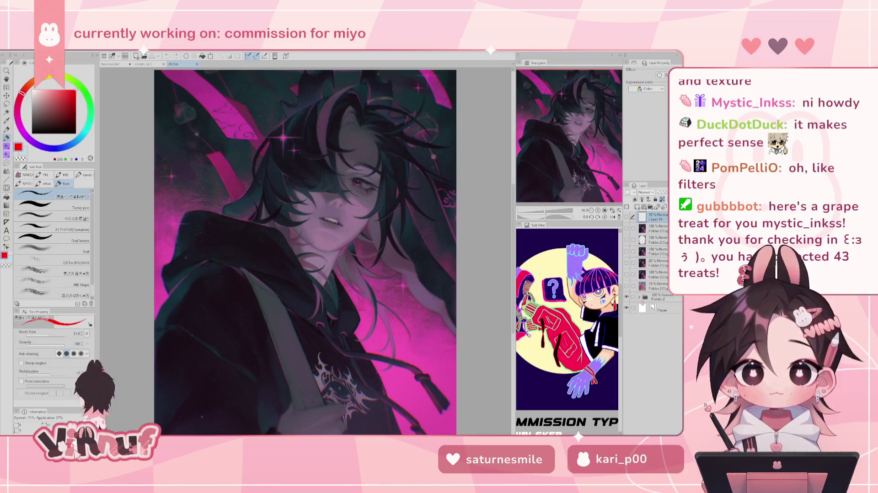
# - Expand Folder 2 and toggle Layer 18's sparkle stars and the hand-and-strap highlight layer
pyautogui.click(639, 297)
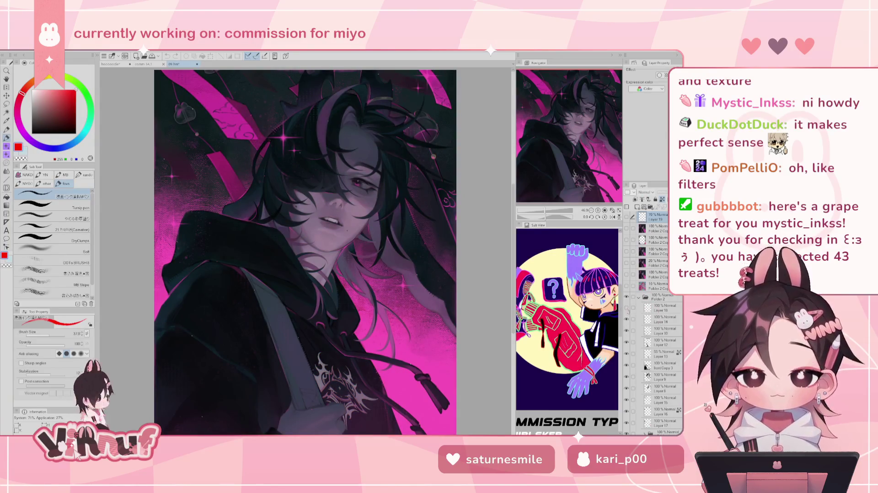
pyautogui.click(626, 307)
pyautogui.click(633, 309)
pyautogui.click(627, 309)
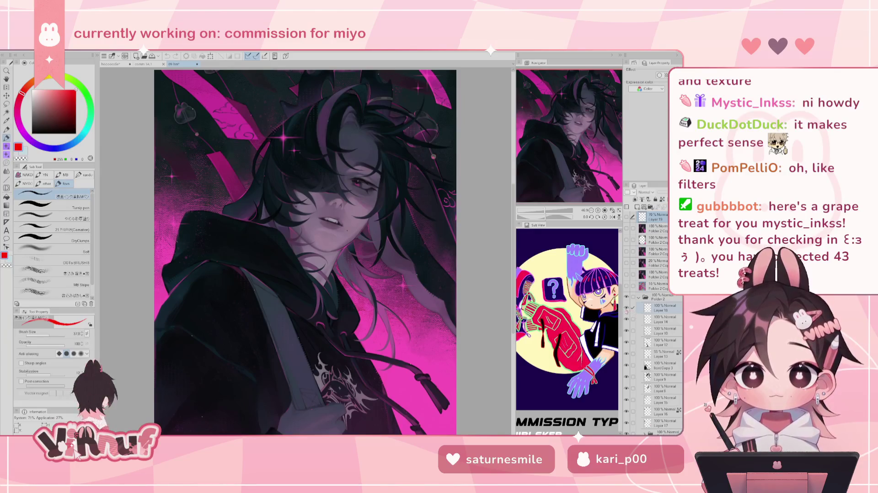
pyautogui.click(626, 309)
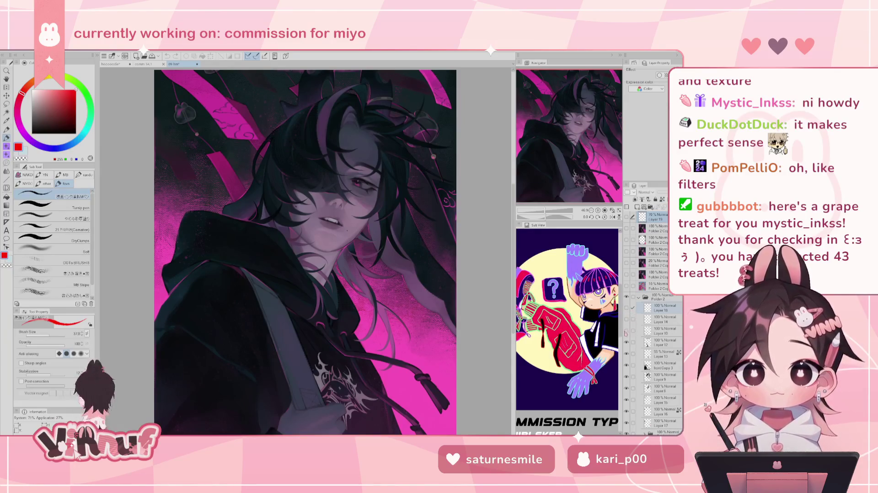
pyautogui.click(627, 331)
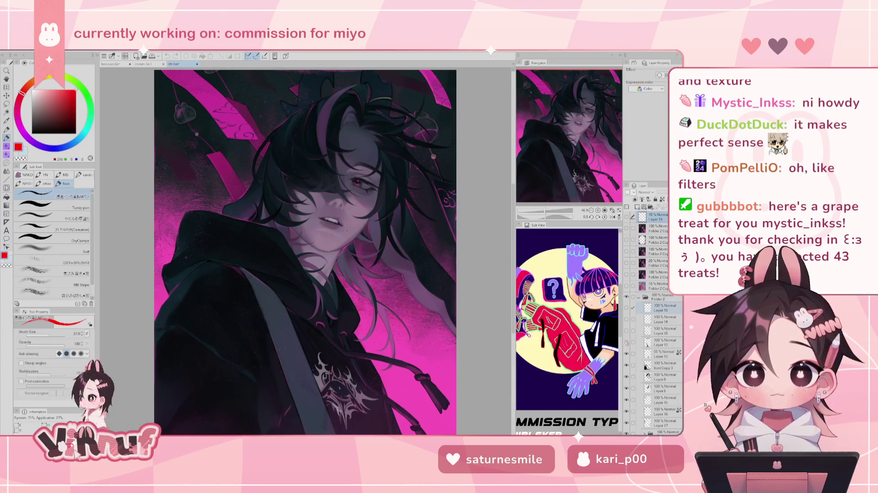
pyautogui.click(627, 342)
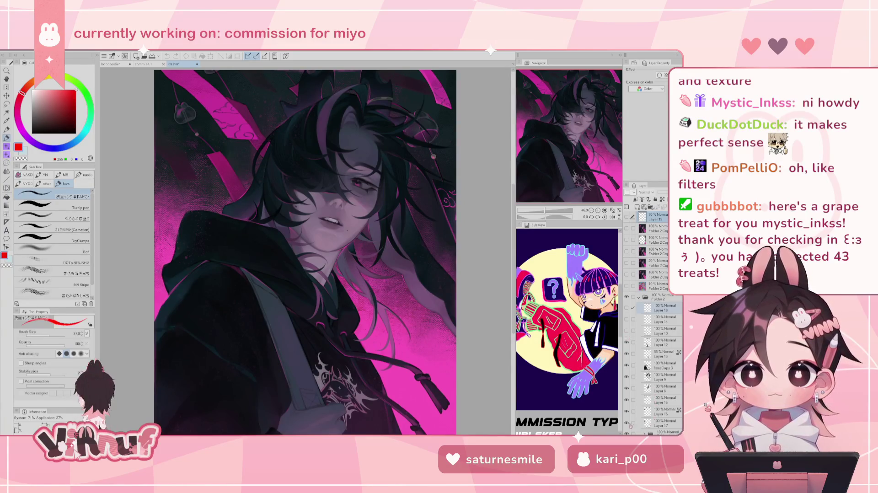
# - Select Layers 13 and 12, then hide and re-show the lower hoodie and strap-gripping hand layers
pyautogui.click(633, 354)
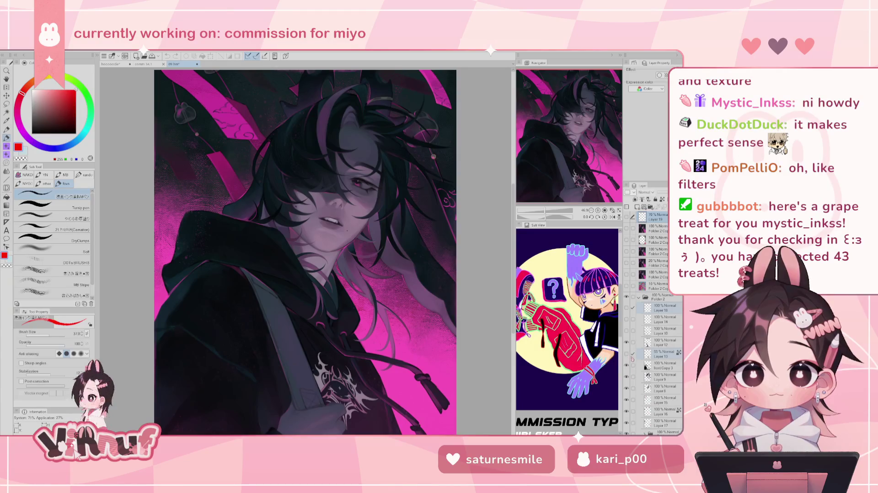
pyautogui.click(633, 342)
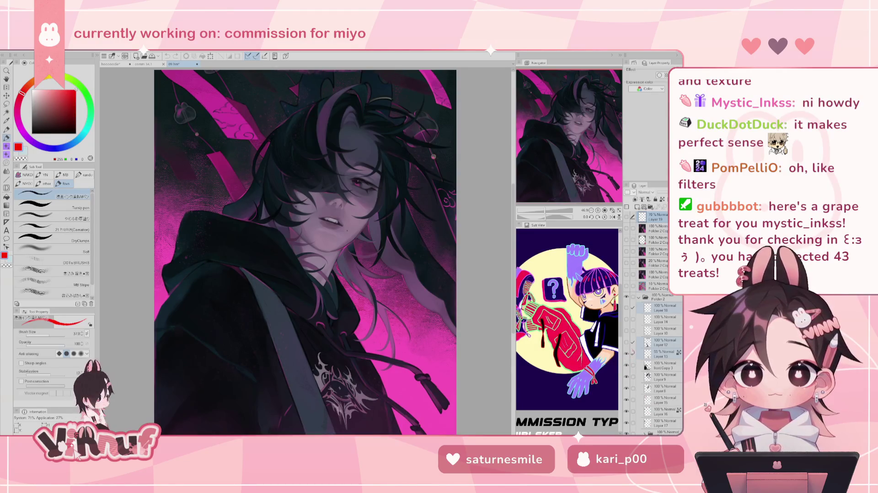
pyautogui.click(627, 365)
pyautogui.click(627, 365)
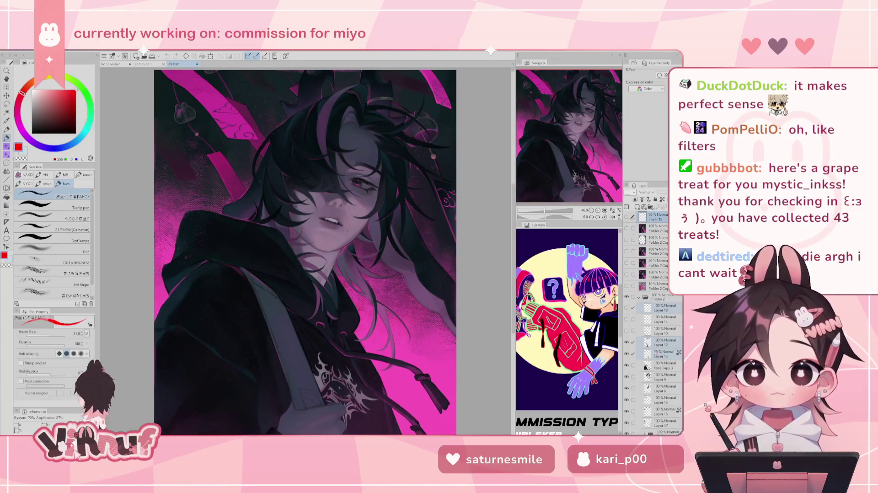
pyautogui.click(627, 343)
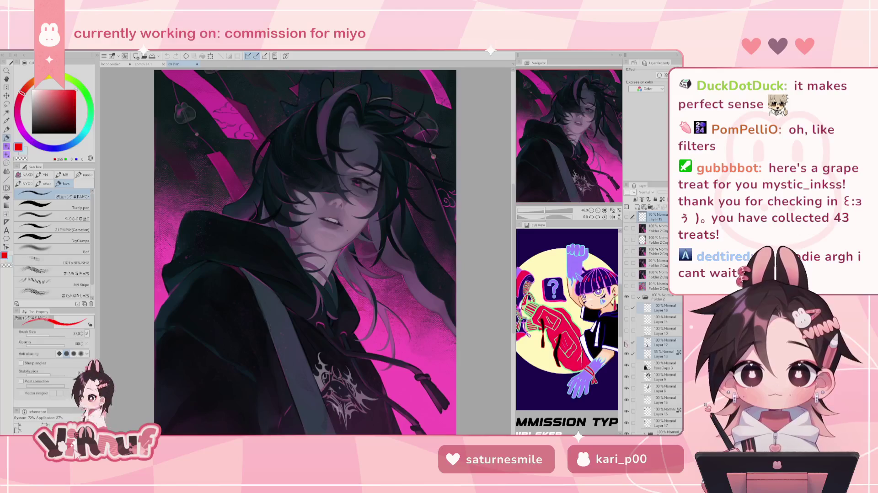
pyautogui.click(627, 343)
# - Select Layer 9, hide it to compare the look, then show it again
pyautogui.click(657, 375)
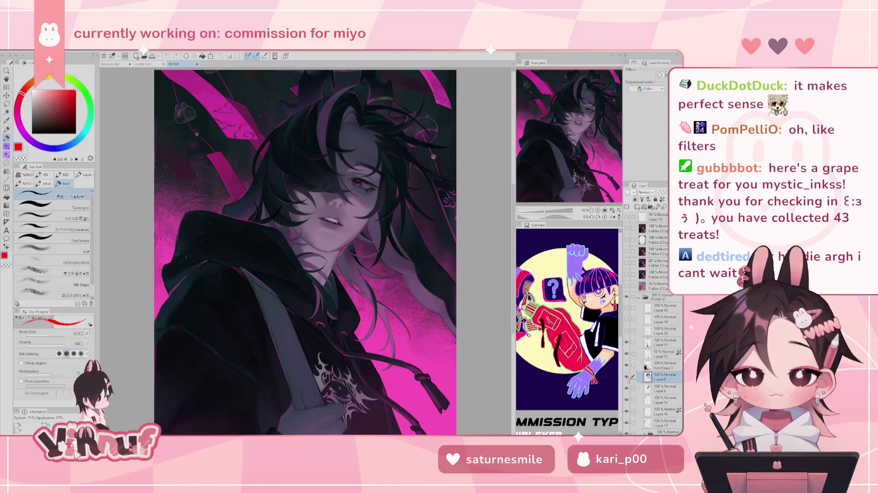
pyautogui.click(627, 377)
pyautogui.click(627, 376)
pyautogui.click(626, 376)
pyautogui.click(627, 376)
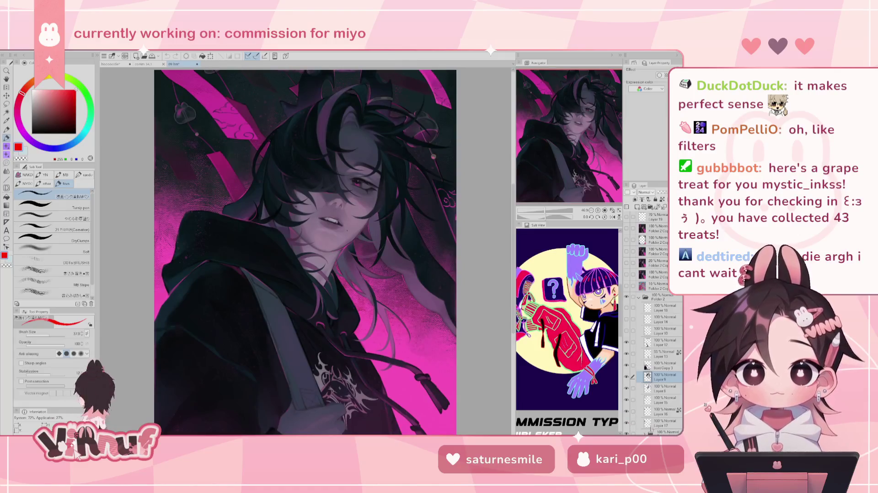
pyautogui.scroll(-3, 652, 406)
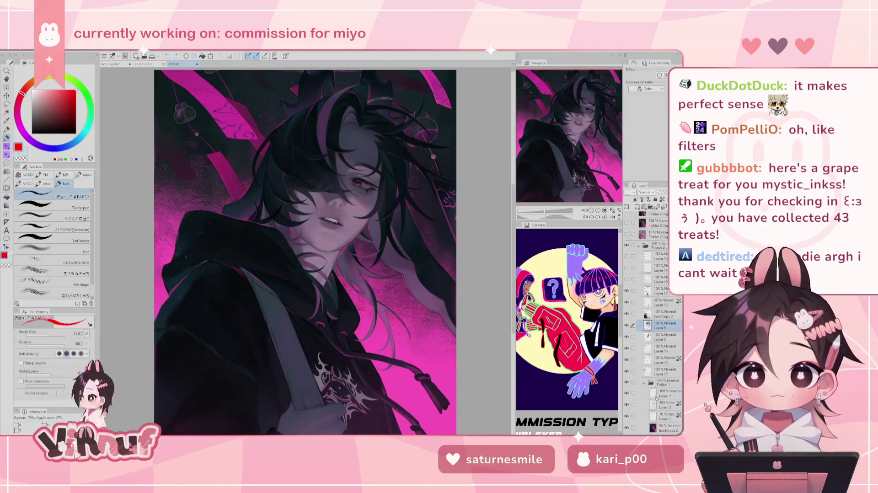
pyautogui.scroll(-3, 657, 399)
pyautogui.scroll(6, 646, 341)
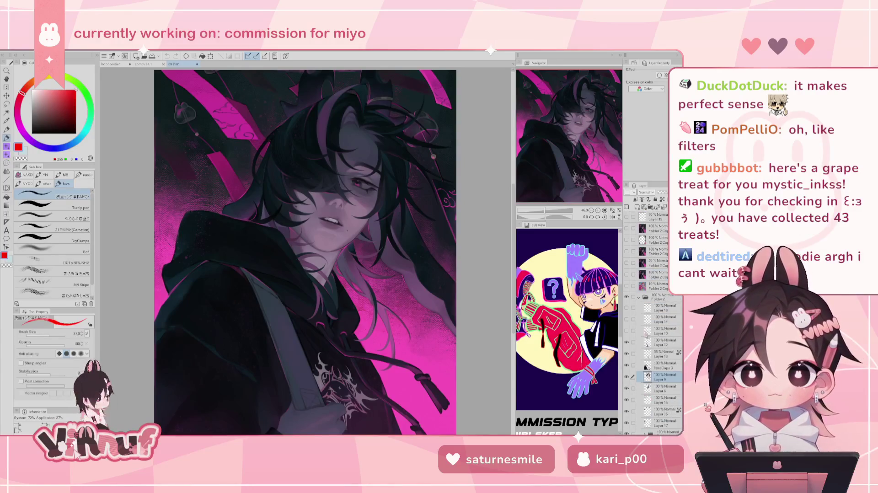
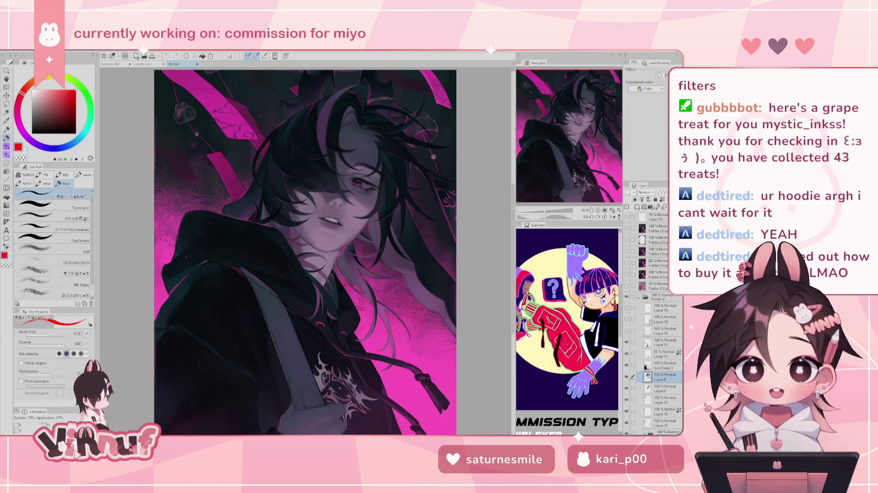
# - Toggle the hoodie layer off and on, then pan and zoom around the hooded figure's hair and face
pyautogui.click(627, 342)
pyautogui.click(626, 341)
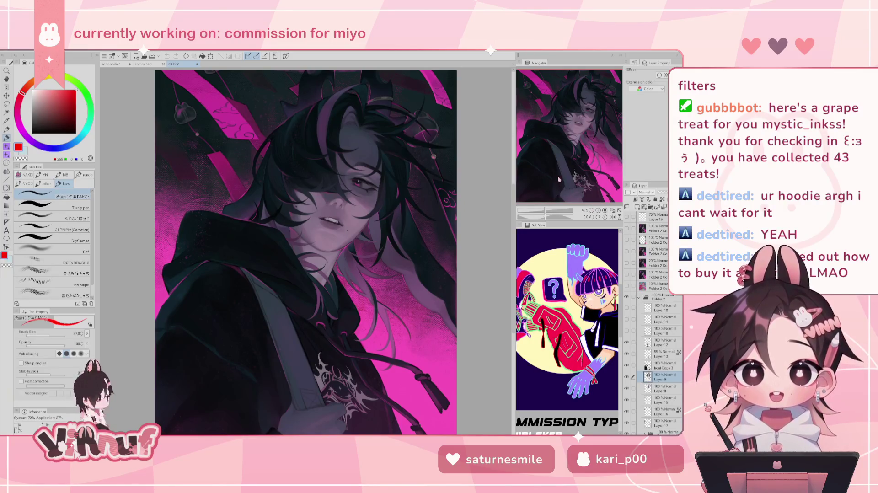
pyautogui.moveTo(558, 183); pyautogui.dragTo(598, 164)
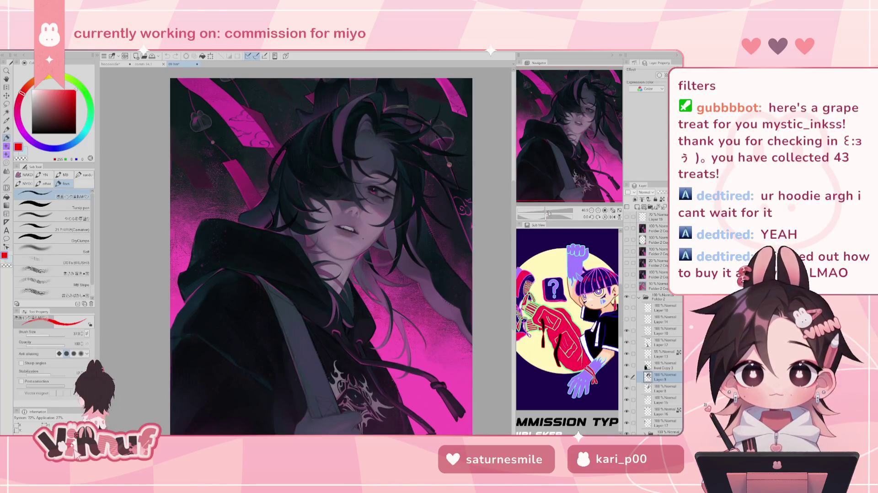
pyautogui.moveTo(548, 213); pyautogui.dragTo(554, 211)
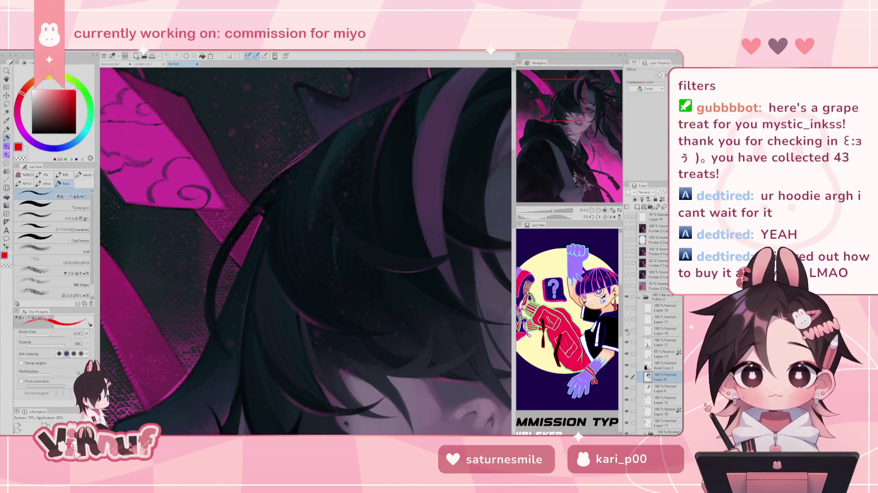
pyautogui.moveTo(563, 107)
pyautogui.mouseDown()
pyautogui.moveTo(539, 154)
pyautogui.moveTo(531, 153)
pyautogui.mouseUp()
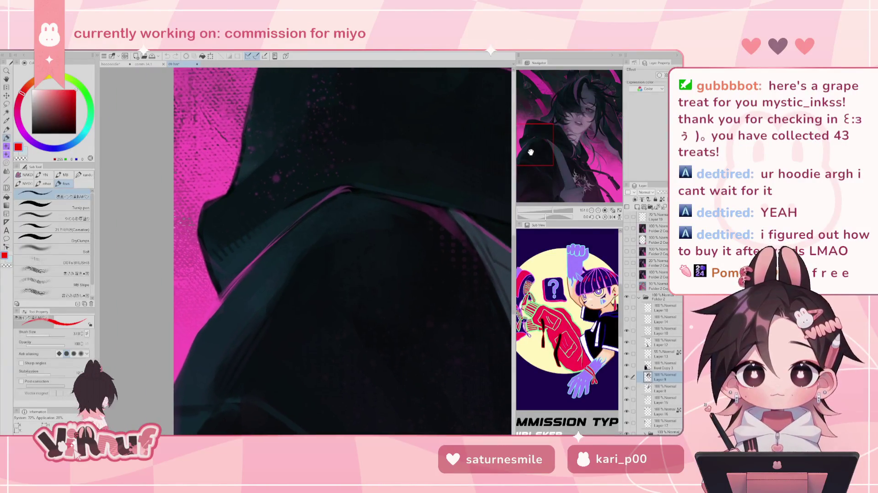
pyautogui.moveTo(530, 152); pyautogui.dragTo(599, 82)
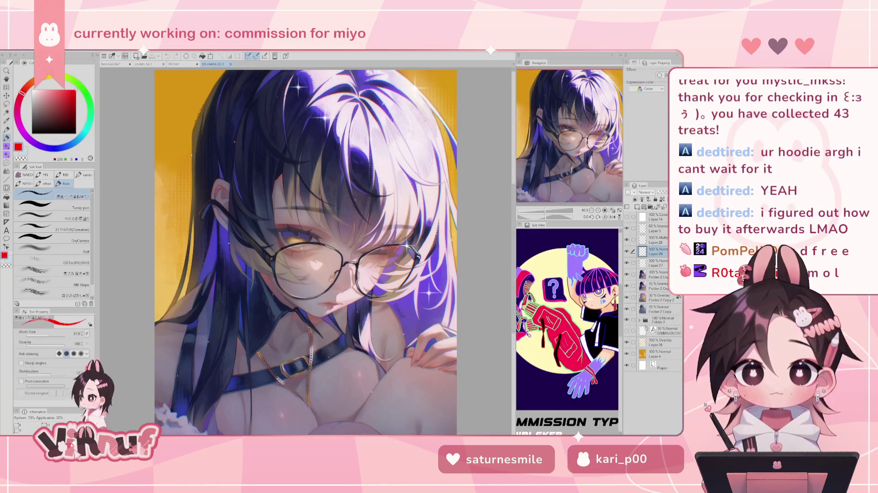
pyautogui.moveTo(627, 228); pyautogui.dragTo(627, 308)
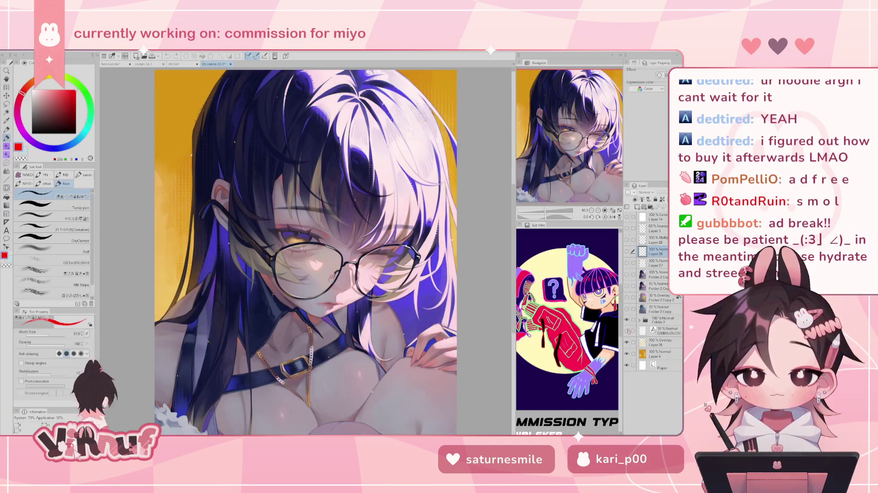
pyautogui.click(640, 320)
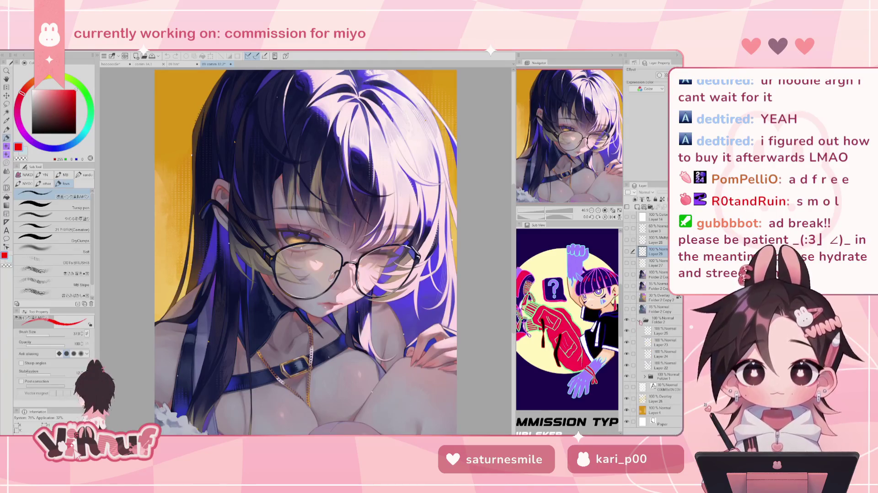
pyautogui.moveTo(549, 212); pyautogui.dragTo(549, 213)
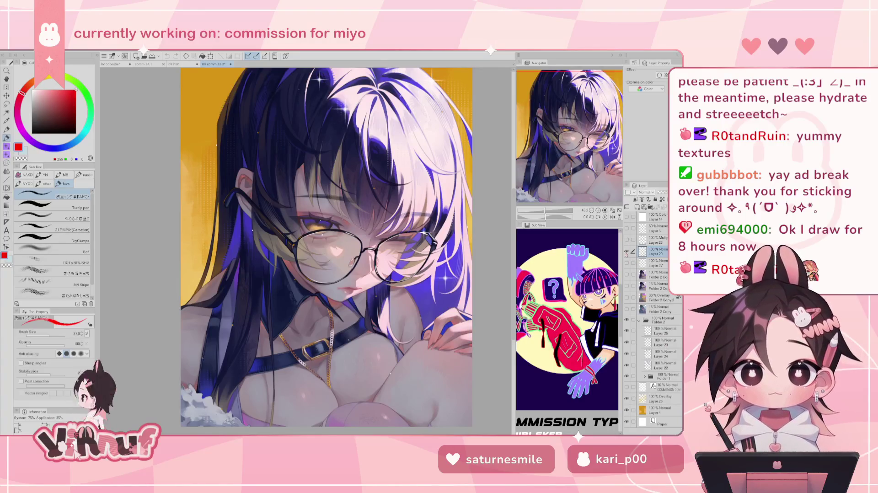
pyautogui.scroll(2, 304, 251)
pyautogui.scroll(2, 304, 251)
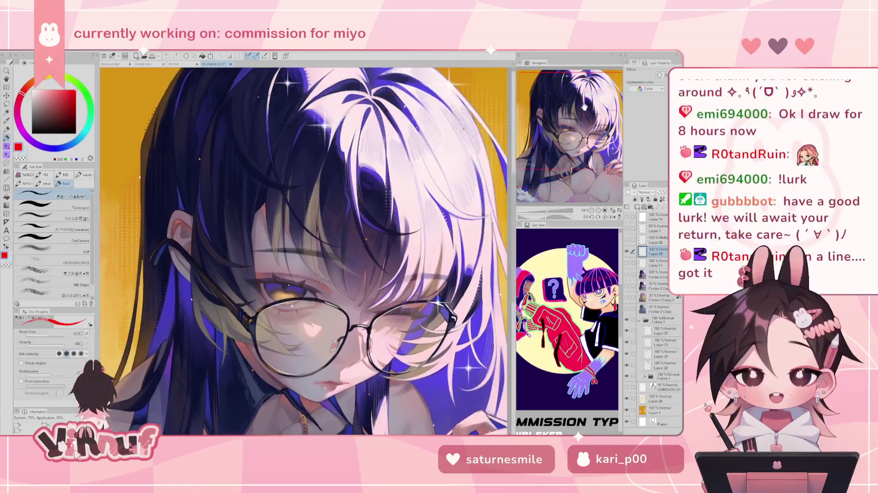
pyautogui.moveTo(584, 107); pyautogui.dragTo(586, 117)
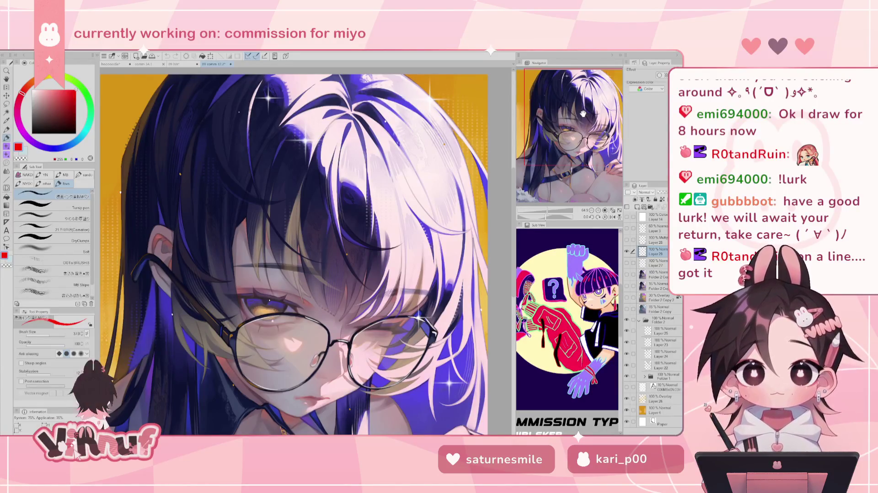
pyautogui.moveTo(578, 128); pyautogui.dragTo(581, 119)
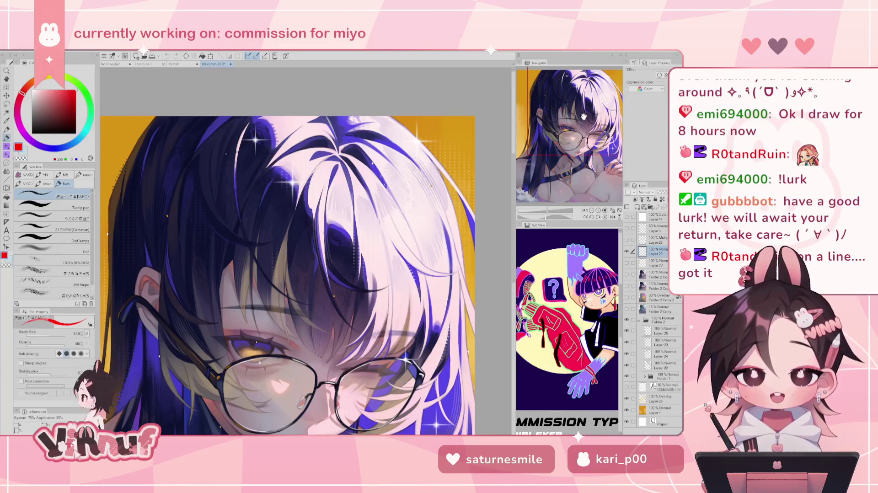
pyautogui.moveTo(584, 116)
pyautogui.mouseDown()
pyautogui.moveTo(576, 127)
pyautogui.moveTo(588, 110)
pyautogui.mouseUp()
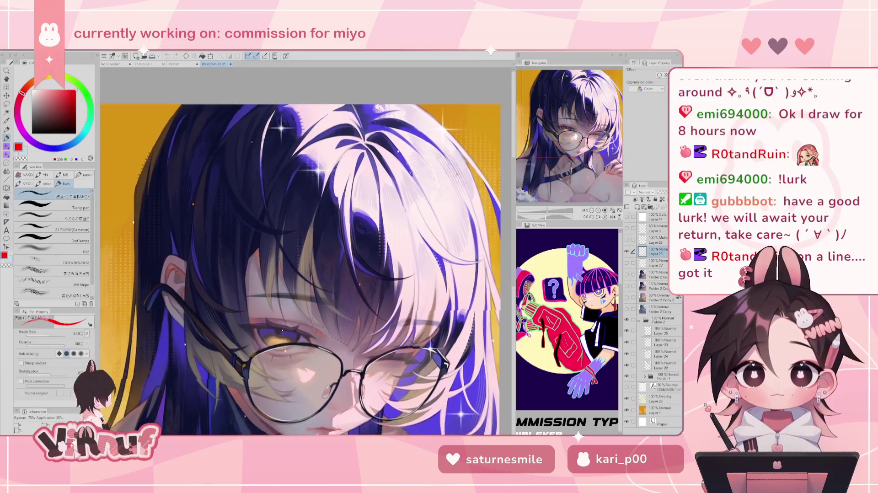
pyautogui.click(644, 320)
pyautogui.click(644, 320)
pyautogui.click(645, 376)
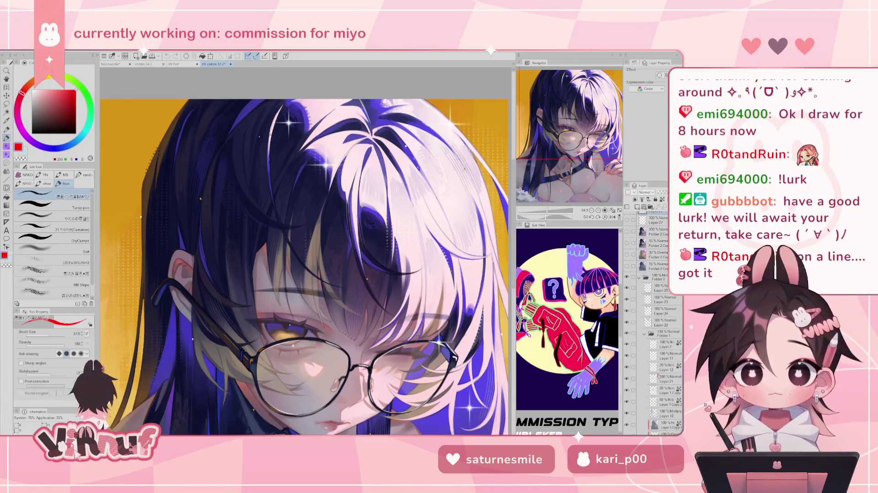
pyautogui.click(640, 320)
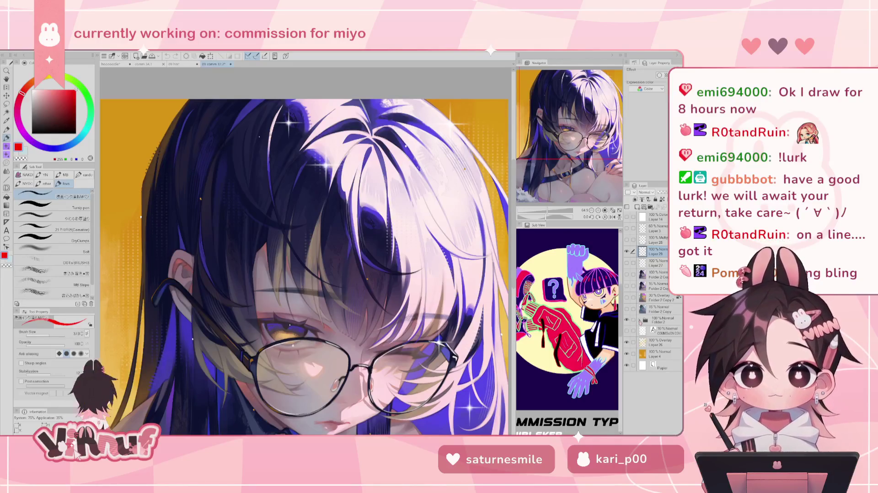
pyautogui.click(657, 308)
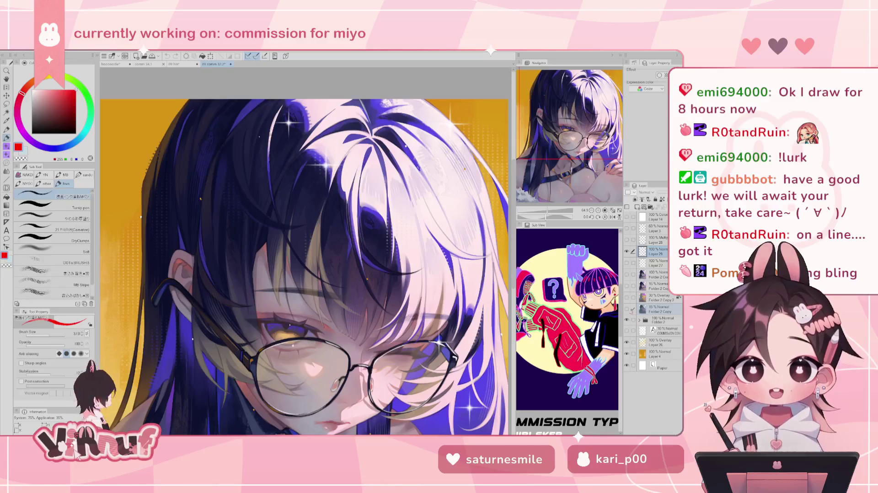
pyautogui.click(665, 192)
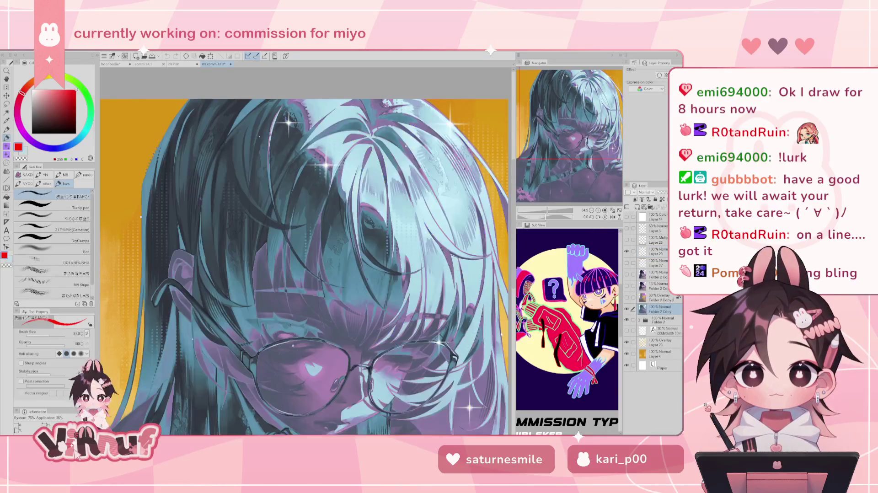
pyautogui.click(613, 211)
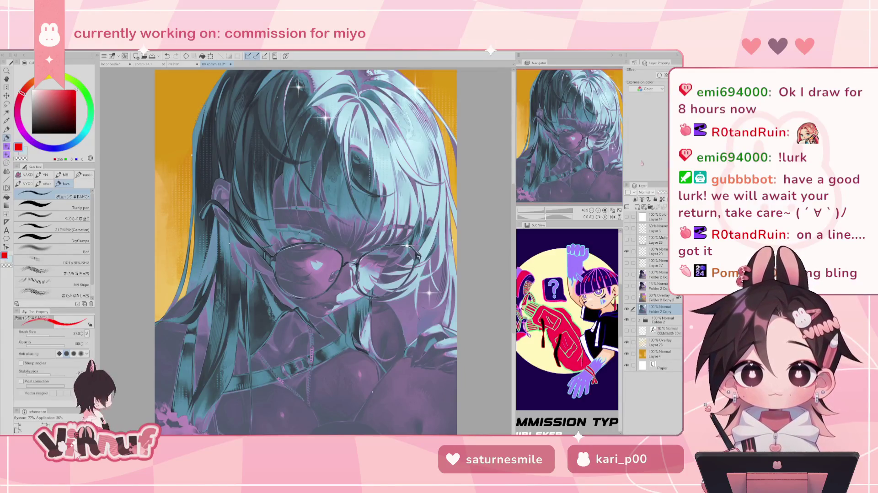
pyautogui.moveTo(665, 192); pyautogui.dragTo(662, 193)
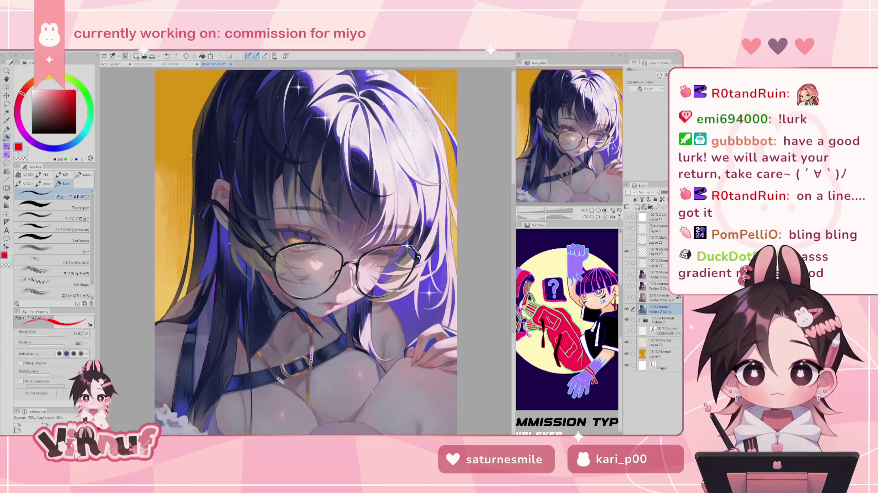
pyautogui.click(627, 308)
pyautogui.click(627, 308)
pyautogui.click(627, 308)
pyautogui.click(627, 309)
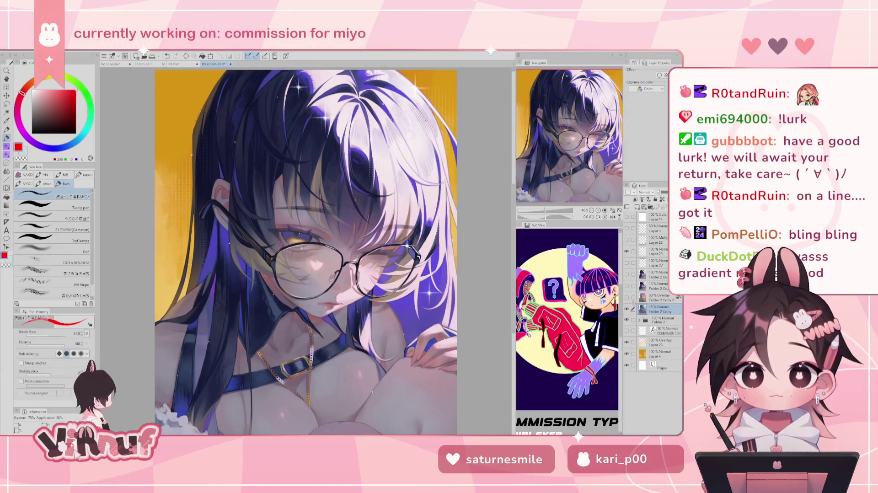
pyautogui.click(626, 309)
pyautogui.click(627, 308)
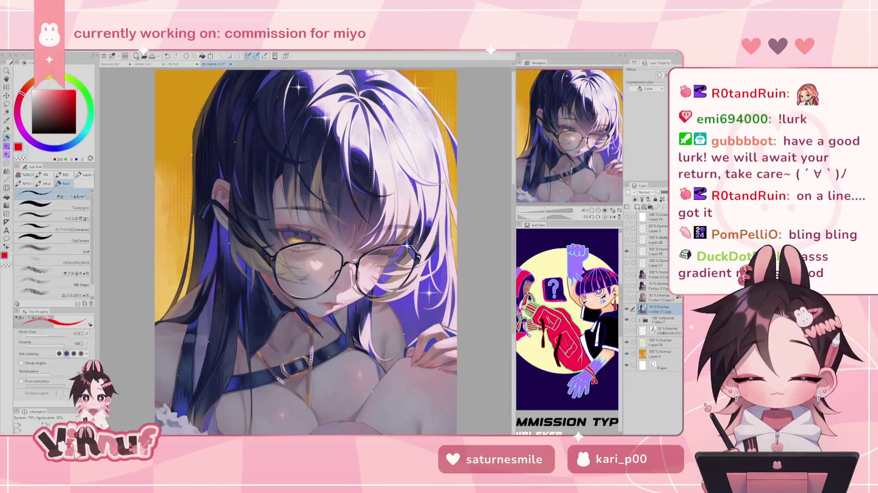
pyautogui.click(627, 309)
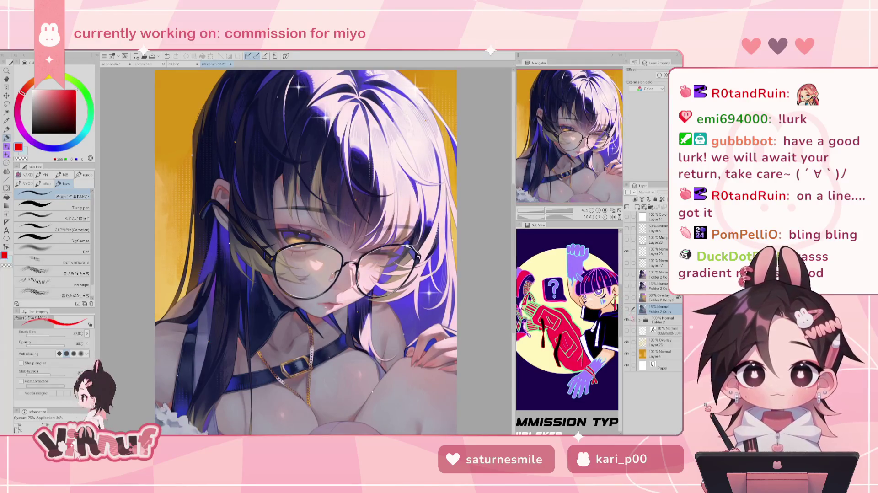
pyautogui.click(626, 309)
pyautogui.click(627, 310)
pyautogui.click(627, 310)
pyautogui.click(627, 310)
pyautogui.click(626, 310)
pyautogui.click(626, 310)
pyautogui.click(627, 310)
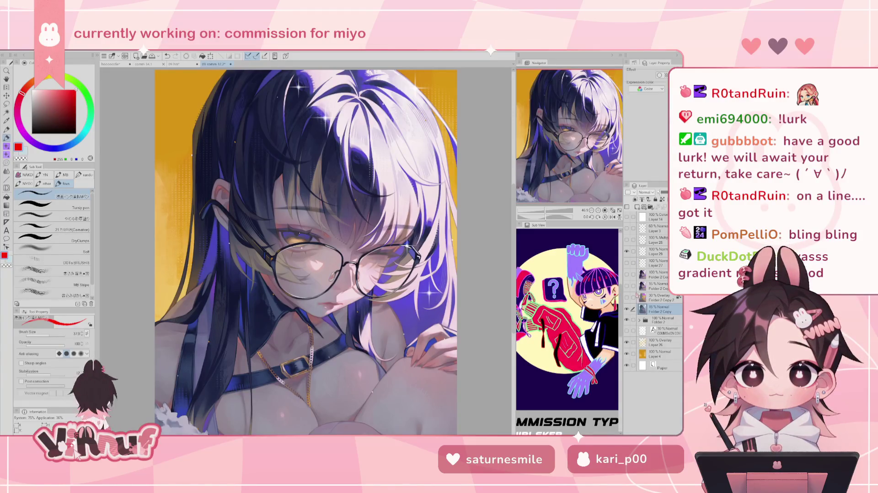
pyautogui.click(627, 310)
pyautogui.click(627, 310)
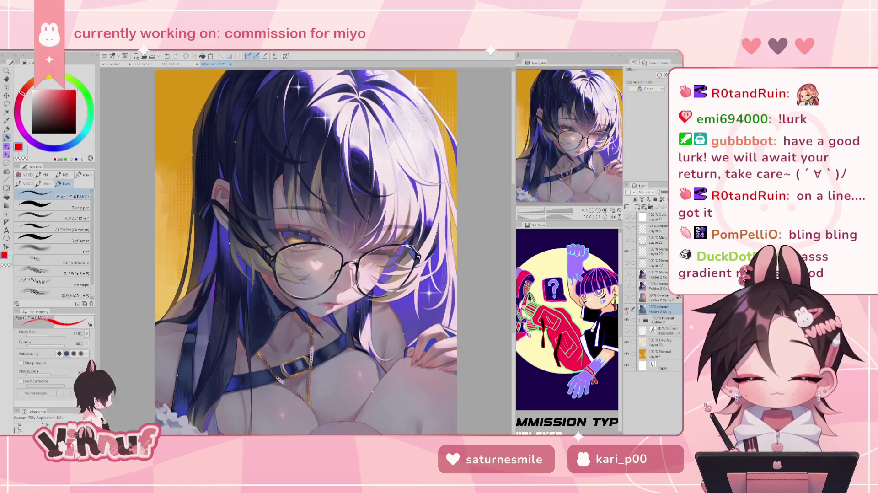
pyautogui.click(627, 310)
pyautogui.click(627, 310)
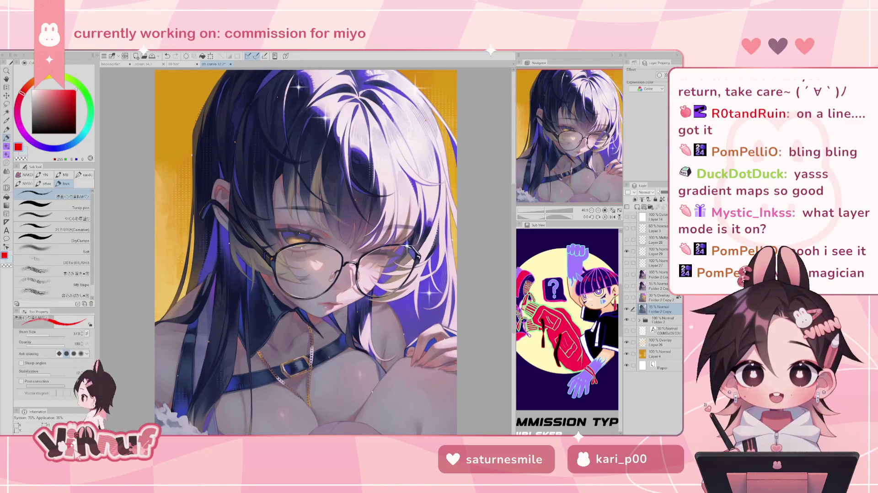
pyautogui.click(112, 64)
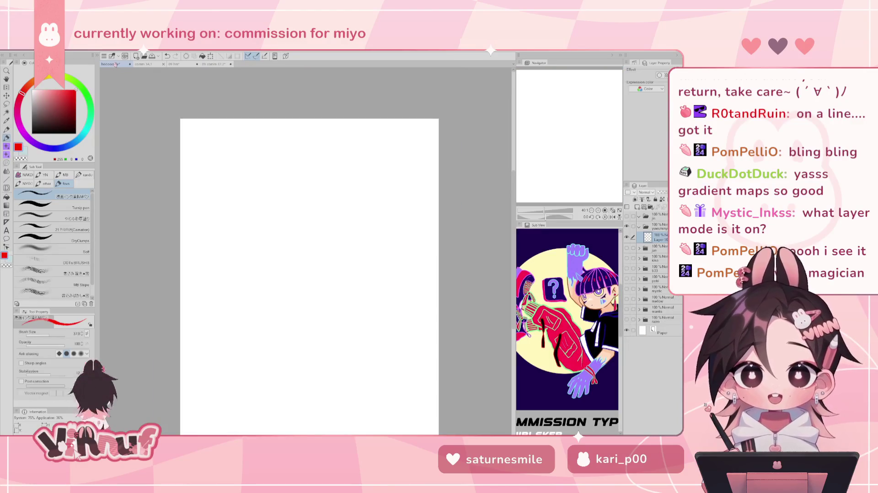
pyautogui.click(218, 65)
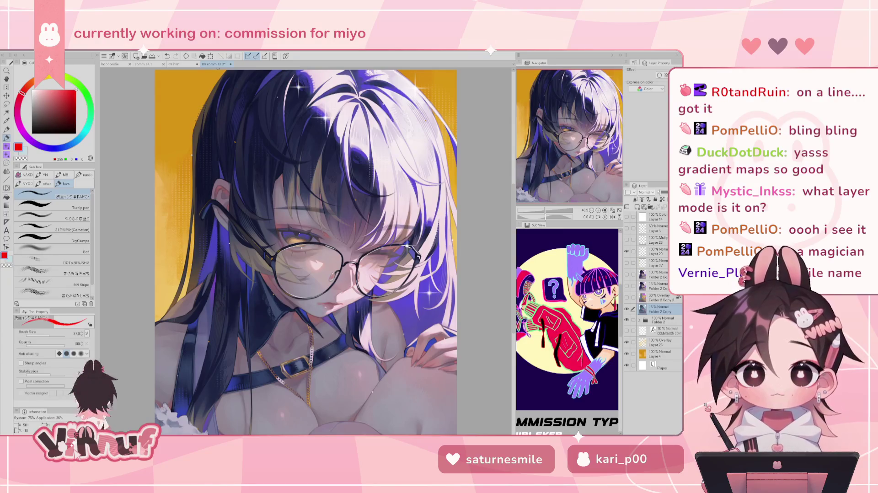
pyautogui.click(628, 298)
pyautogui.click(660, 298)
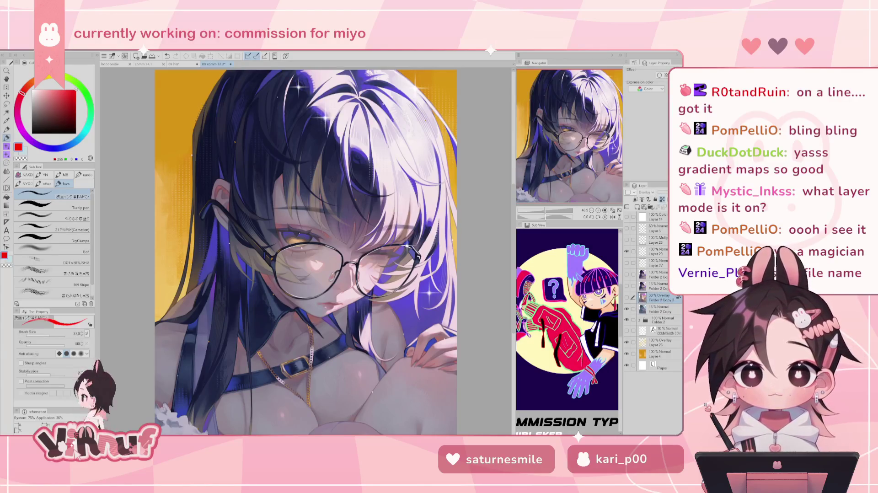
pyautogui.click(627, 297)
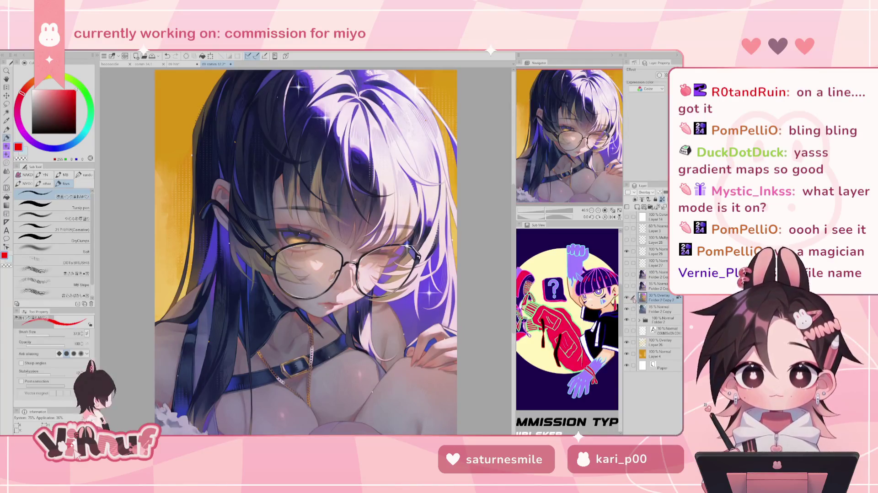
pyautogui.click(627, 298)
pyautogui.click(627, 298)
pyautogui.click(627, 297)
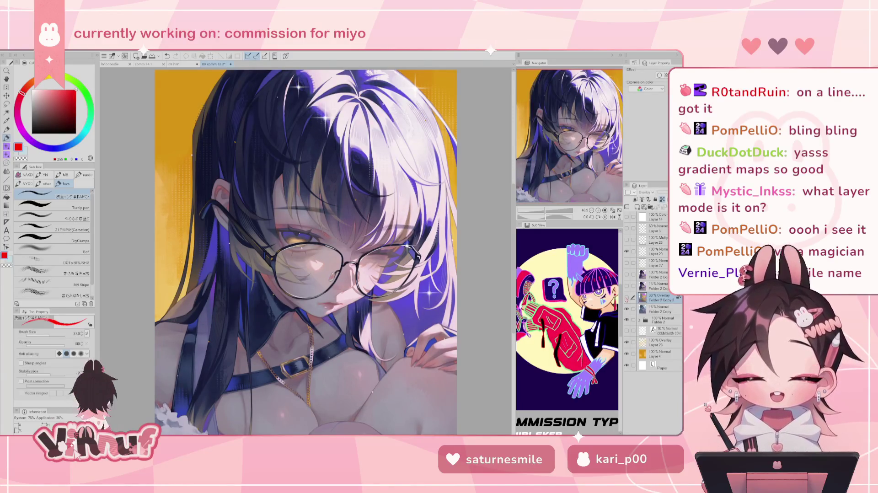
pyautogui.click(627, 298)
pyautogui.click(627, 298)
pyautogui.click(627, 298)
pyautogui.click(627, 298)
pyautogui.click(627, 298)
pyautogui.click(628, 298)
pyautogui.click(627, 298)
pyautogui.click(627, 297)
pyautogui.click(627, 298)
pyautogui.click(627, 298)
pyautogui.click(627, 298)
pyautogui.click(628, 298)
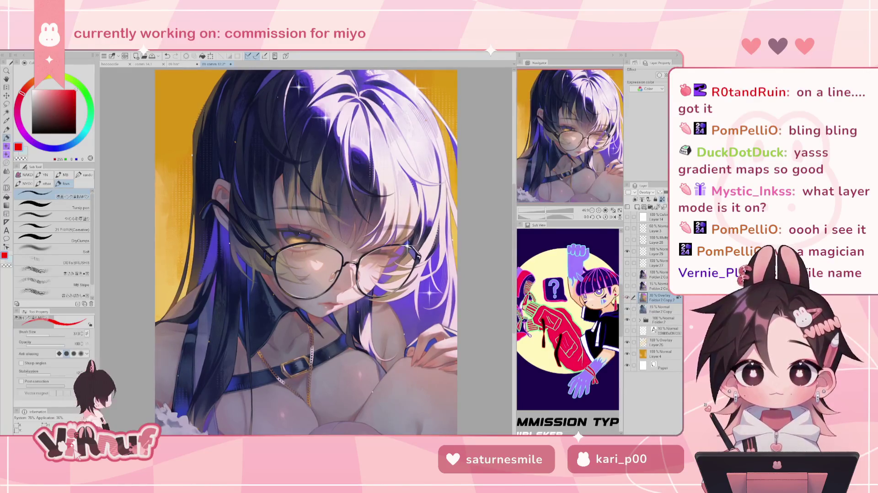
pyautogui.click(628, 298)
pyautogui.click(627, 298)
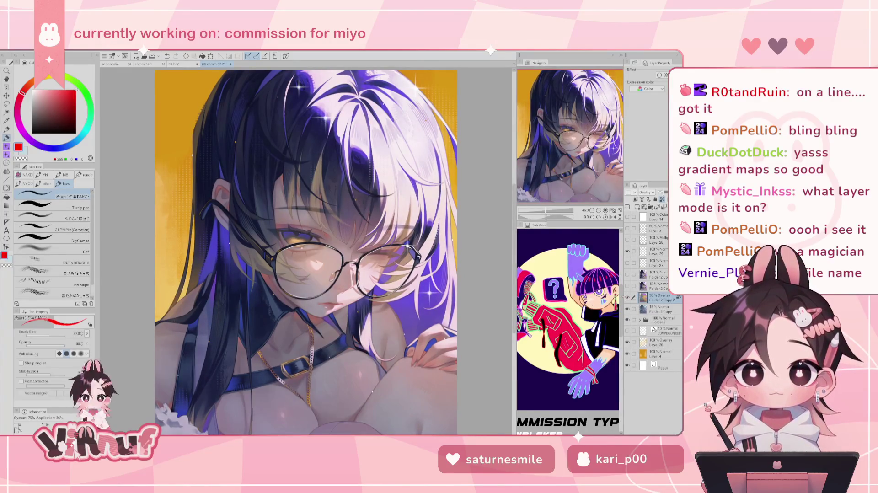
pyautogui.click(627, 298)
pyautogui.click(628, 298)
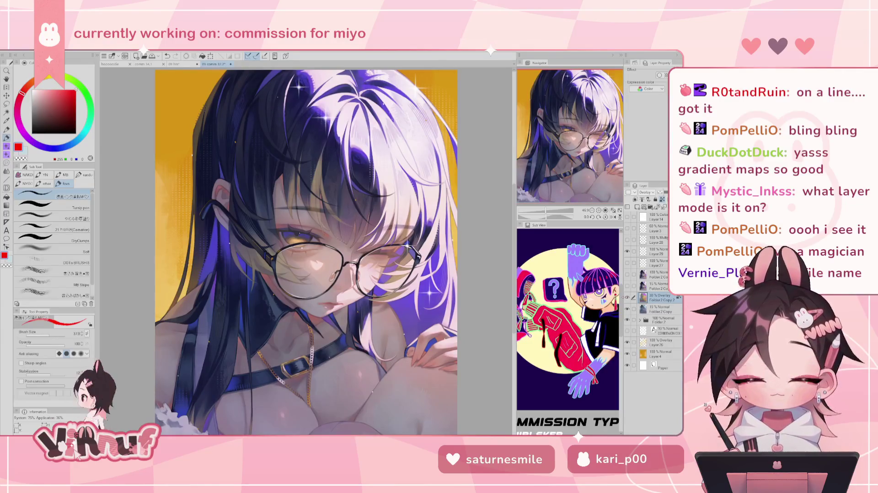
pyautogui.click(627, 298)
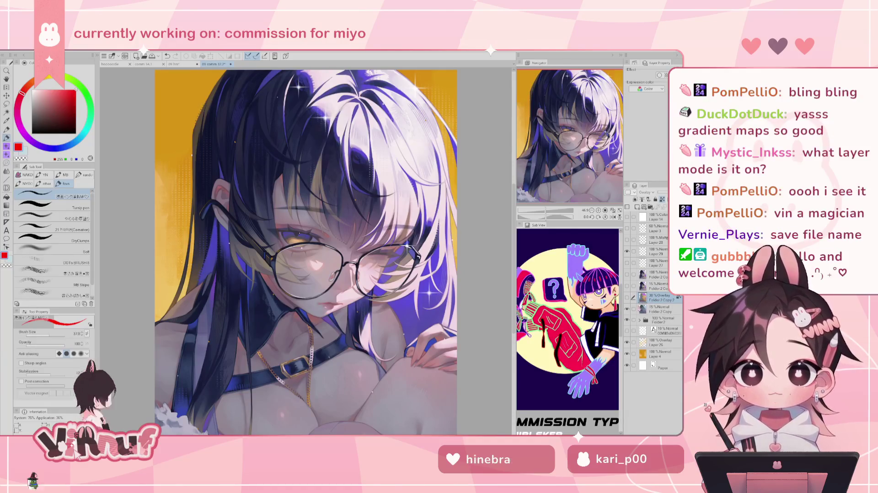
pyautogui.click(627, 298)
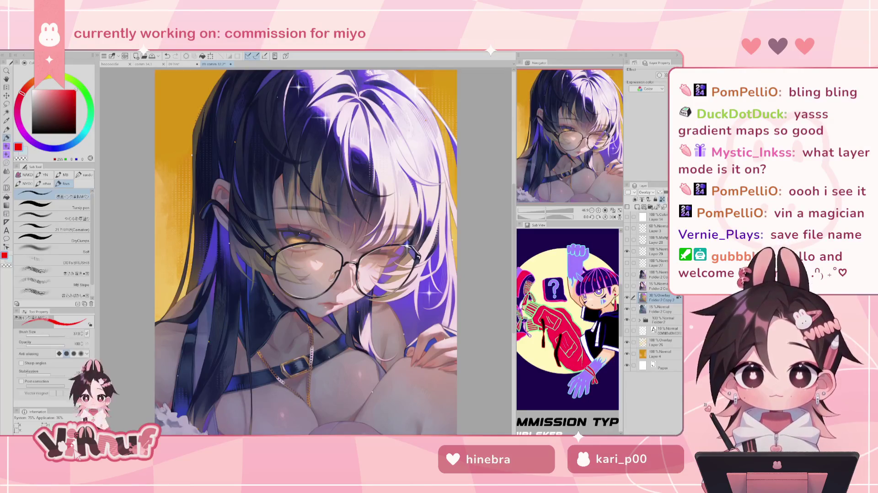
pyautogui.click(634, 286)
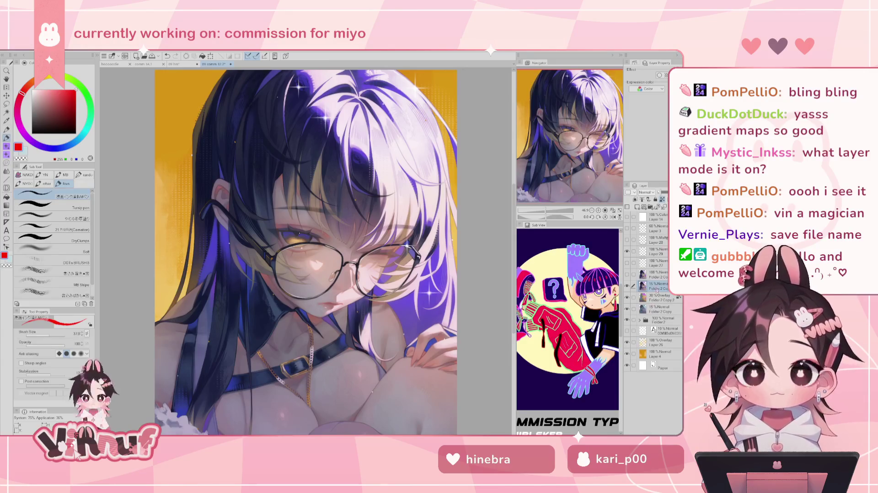
pyautogui.scroll(3, 293, 228)
pyautogui.scroll(3, 266, 104)
pyautogui.scroll(2, 272, 125)
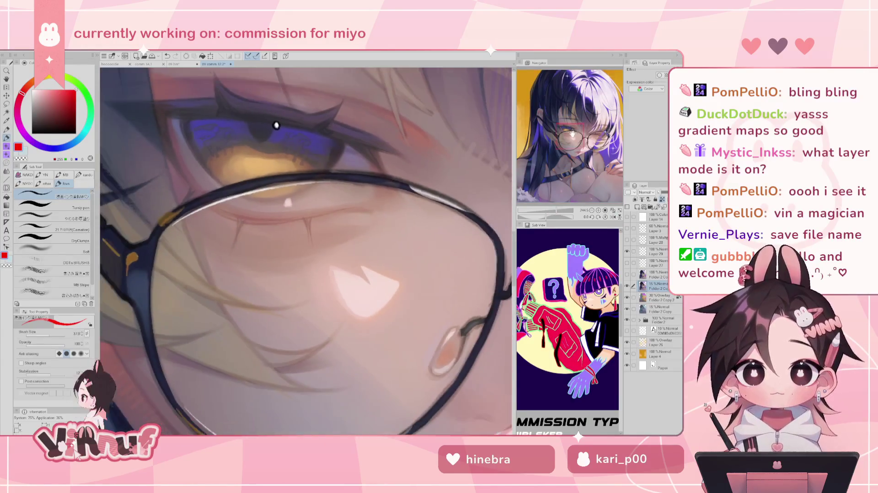
pyautogui.moveTo(272, 125); pyautogui.dragTo(337, 229)
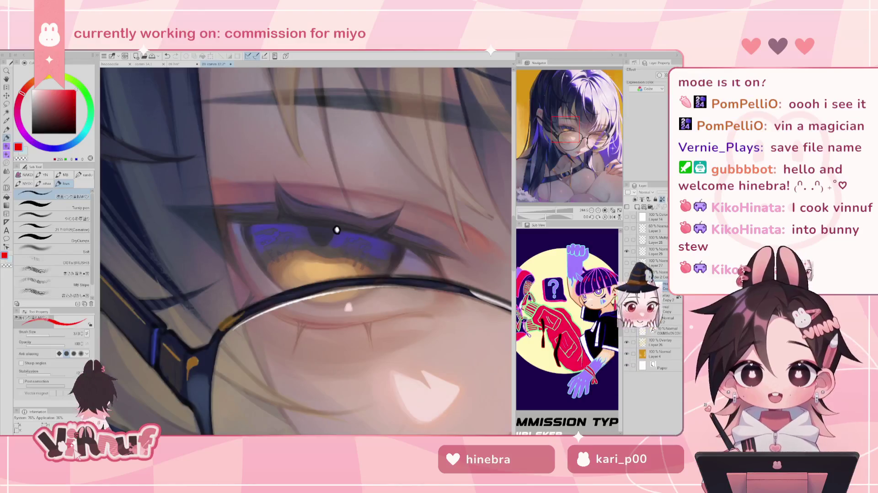
pyautogui.hotkey('ctrl', 'd')
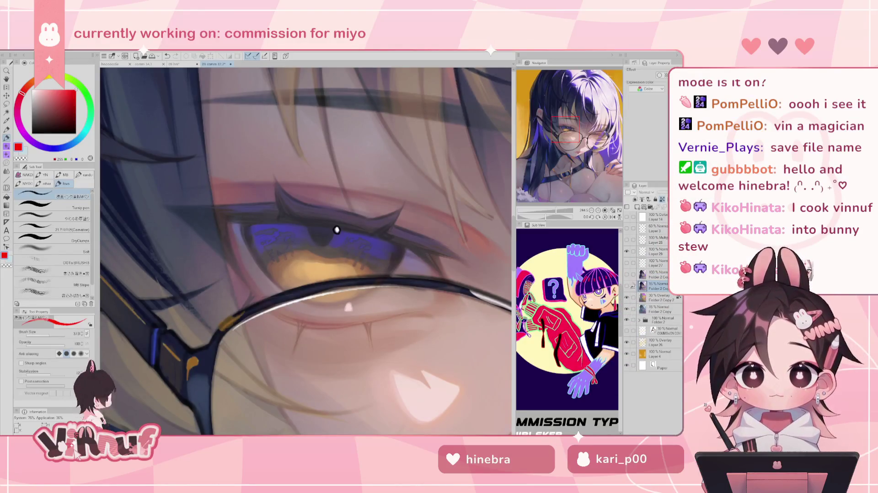
pyautogui.hotkey('ctrl', 'z')
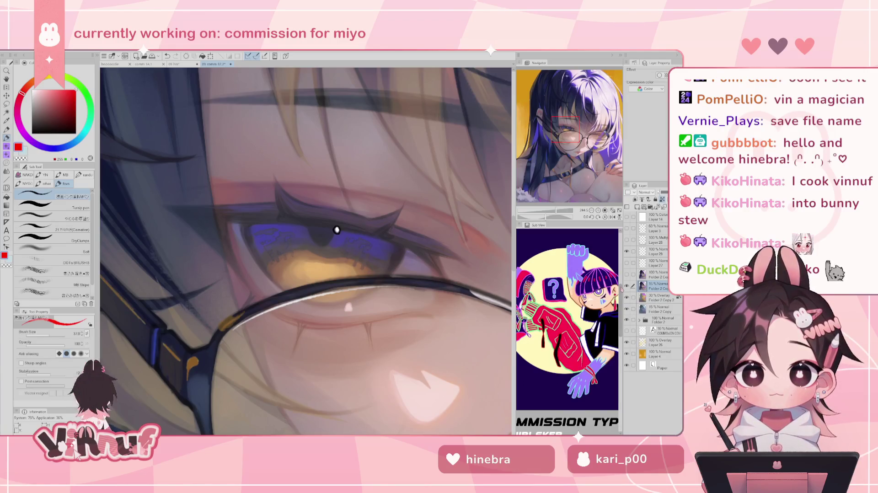
pyautogui.click(626, 286)
pyautogui.click(627, 286)
pyautogui.click(627, 286)
pyautogui.click(626, 286)
pyautogui.click(627, 286)
pyautogui.click(627, 286)
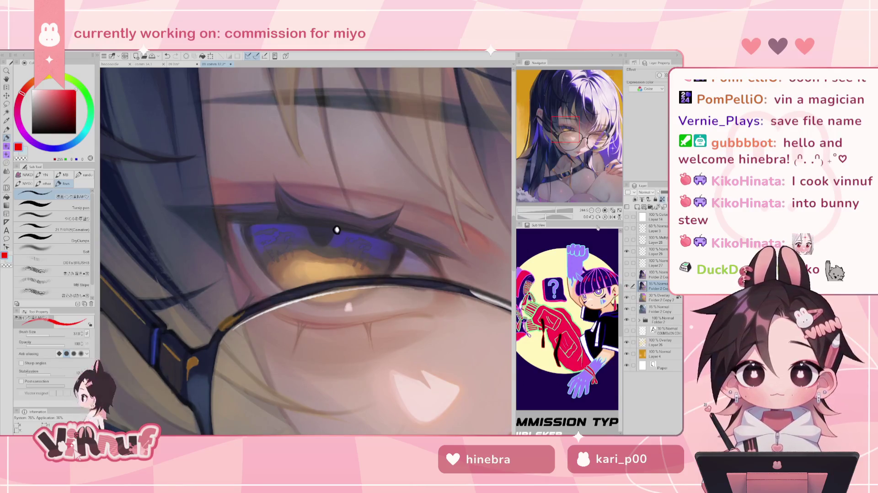
pyautogui.scroll(-3, 336, 231)
pyautogui.scroll(-1, 336, 230)
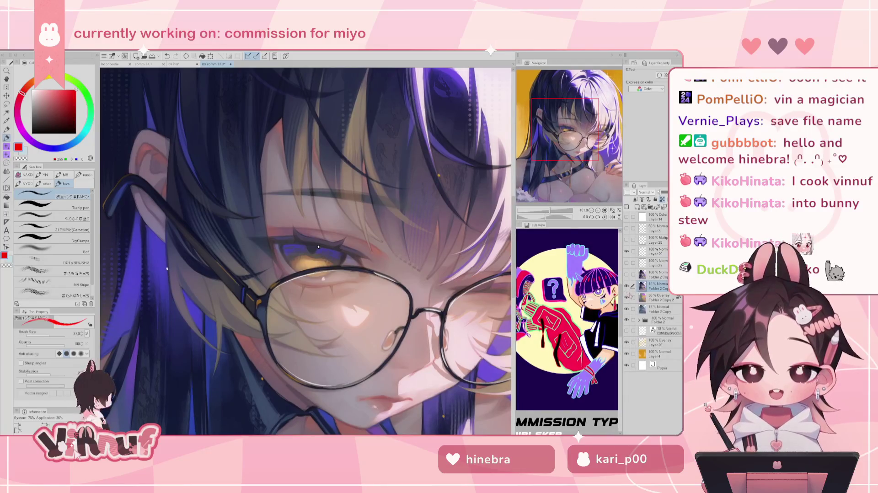
pyautogui.scroll(5, 319, 247)
pyautogui.scroll(4, 372, 192)
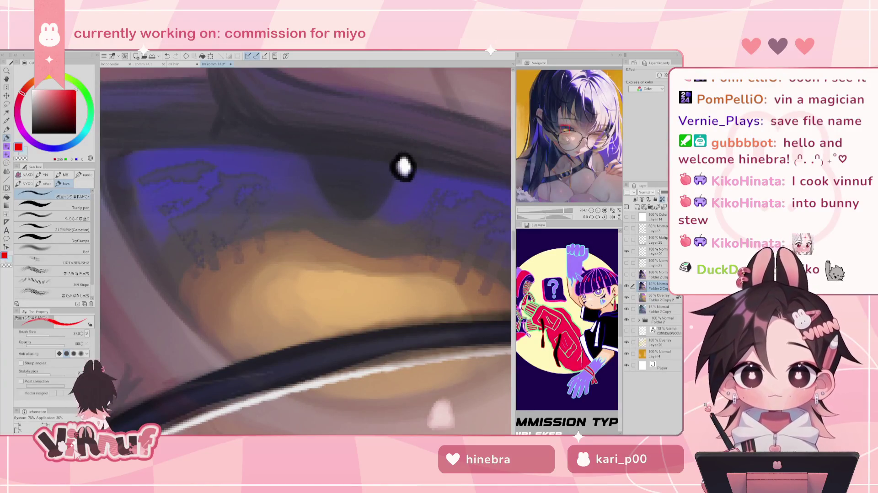
pyautogui.click(566, 129)
pyautogui.moveTo(566, 130); pyautogui.dragTo(566, 128)
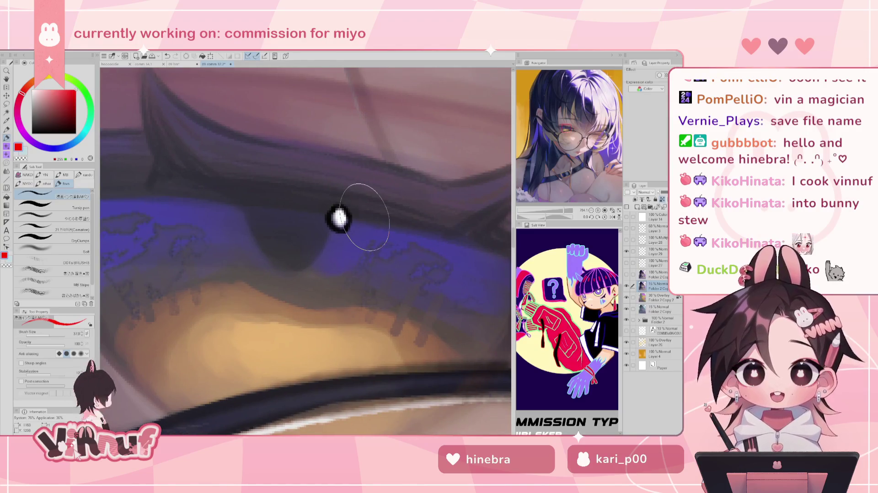
pyautogui.click(612, 210)
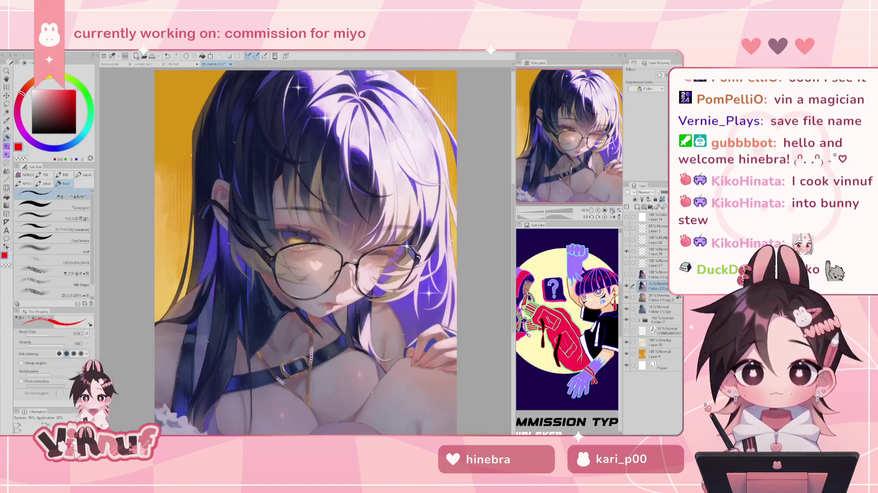
# - Toggle the hair rim-light layer to compare, then select the Folder 2 Copy layer
pyautogui.click(627, 276)
pyautogui.click(627, 276)
pyautogui.click(626, 276)
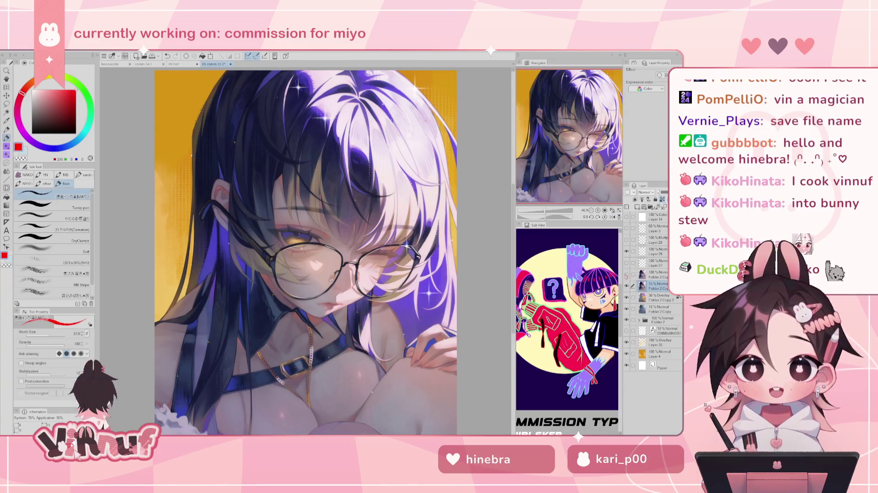
pyautogui.click(659, 274)
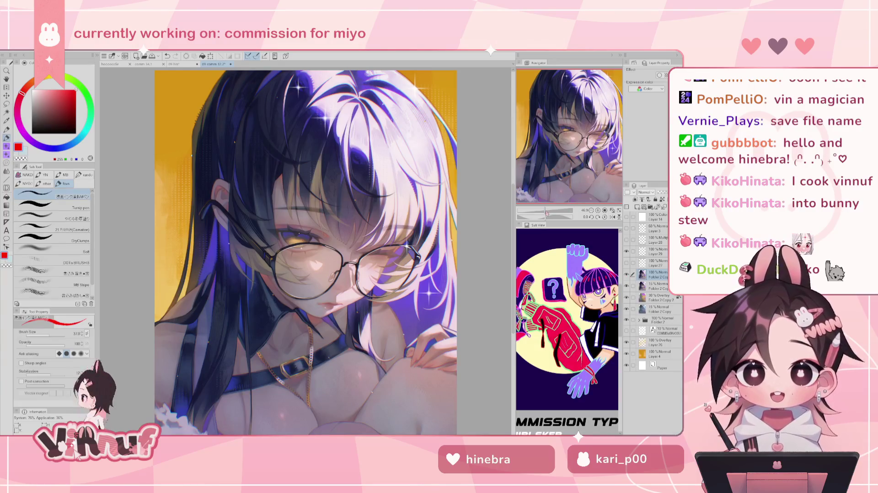
# - Zoom in on the top of the head, compare the RGB-split outline effect off and on, then fit the illustration
pyautogui.scroll(2, 295, 214)
pyautogui.scroll(1, 295, 213)
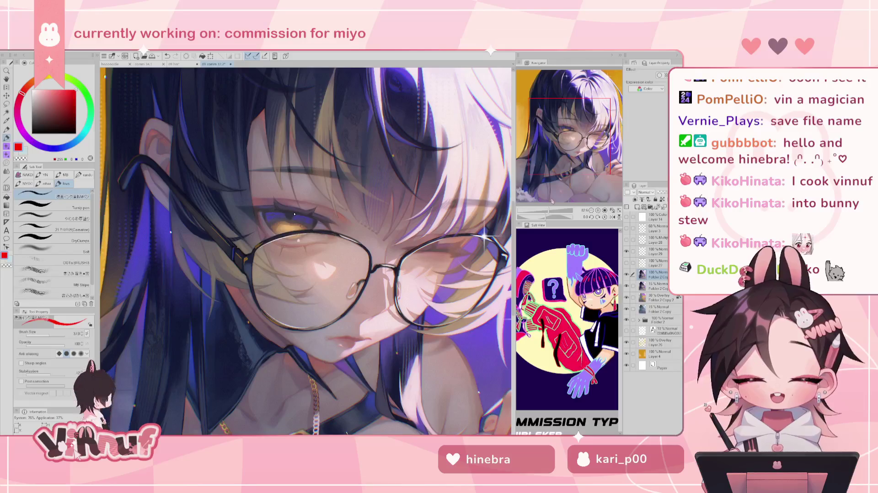
pyautogui.moveTo(295, 213); pyautogui.dragTo(268, 425)
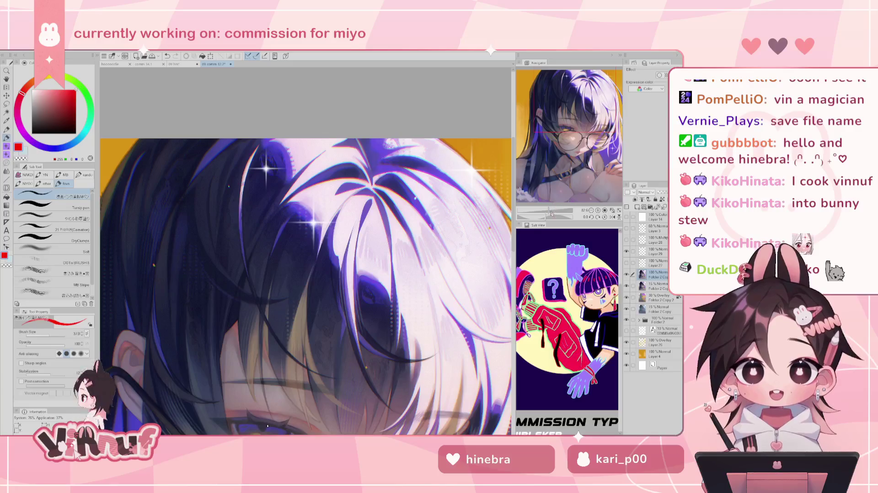
pyautogui.scroll(2, 391, 251)
pyautogui.scroll(1, 392, 251)
pyautogui.scroll(2, 391, 251)
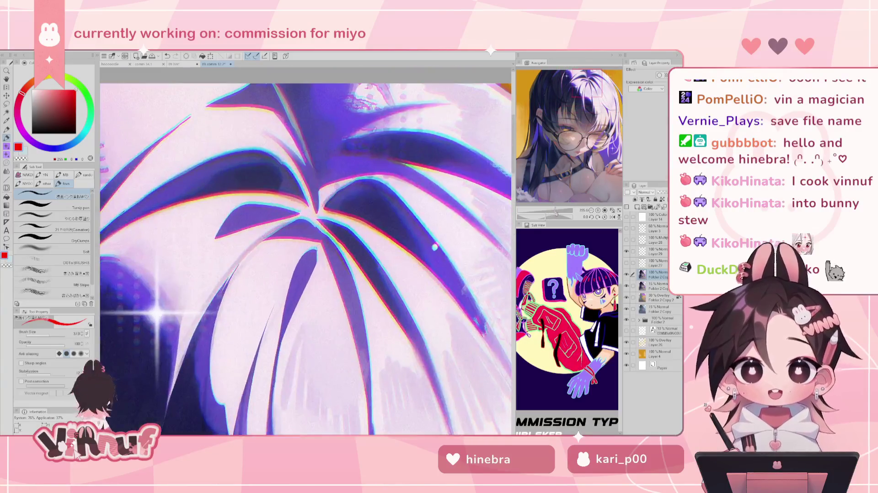
pyautogui.scroll(1, 392, 251)
pyautogui.scroll(1, 392, 251)
pyautogui.scroll(1, 392, 251)
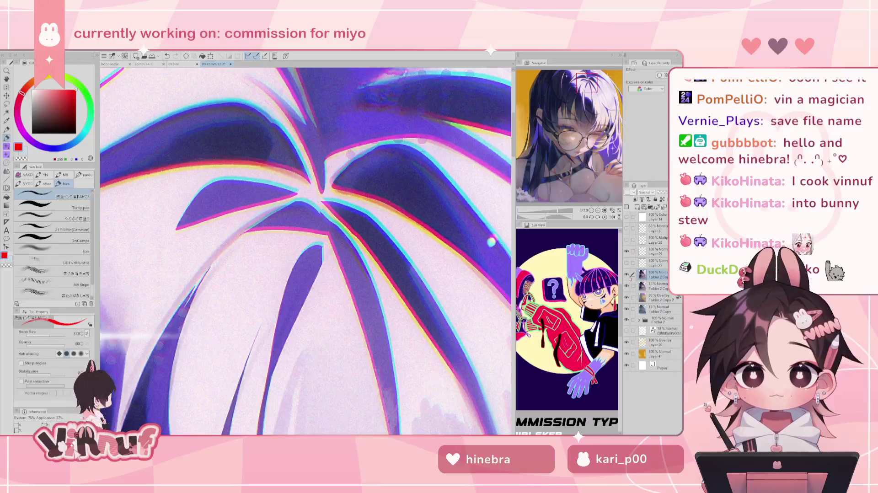
pyautogui.click(626, 274)
pyautogui.click(626, 274)
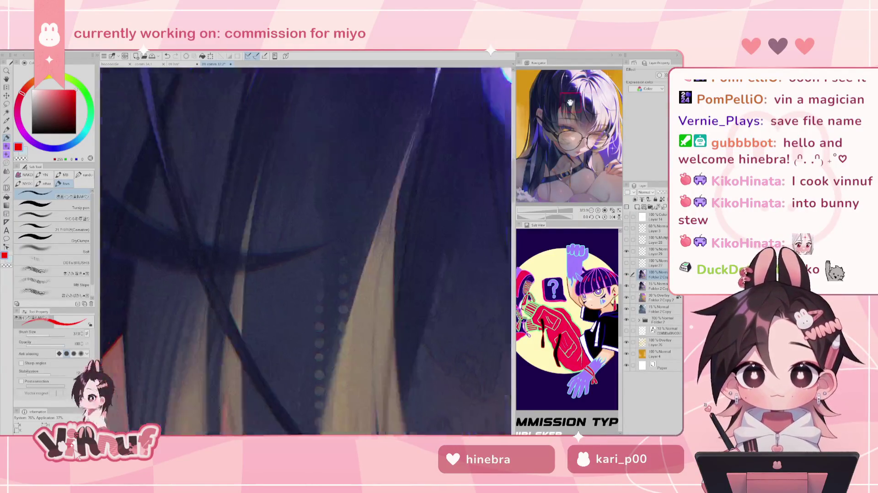
pyautogui.moveTo(572, 104); pyautogui.dragTo(578, 109)
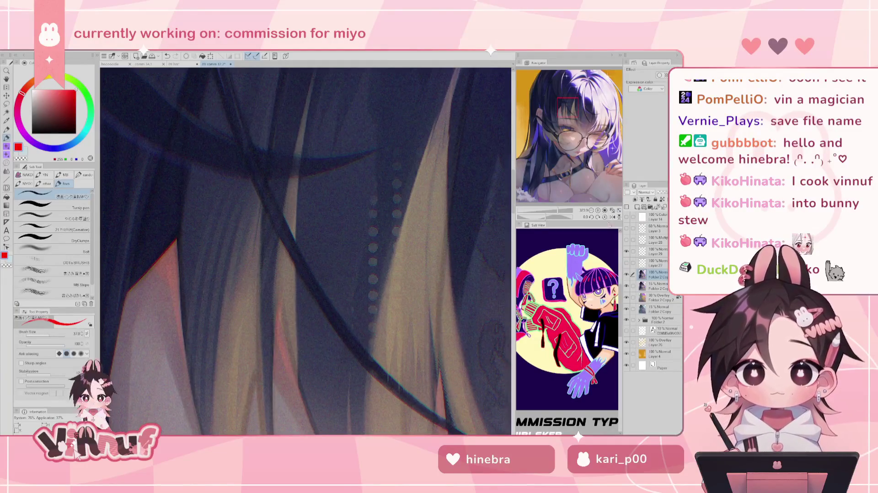
pyautogui.click(612, 211)
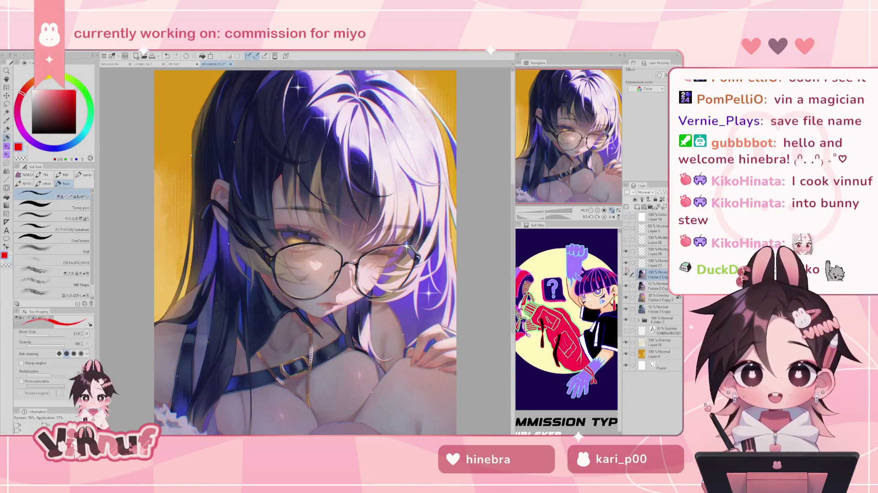
# - Compare Layer 28 and Layer 3 visibility, then close the commission document without saving
pyautogui.click(626, 239)
pyautogui.click(626, 239)
pyautogui.click(626, 239)
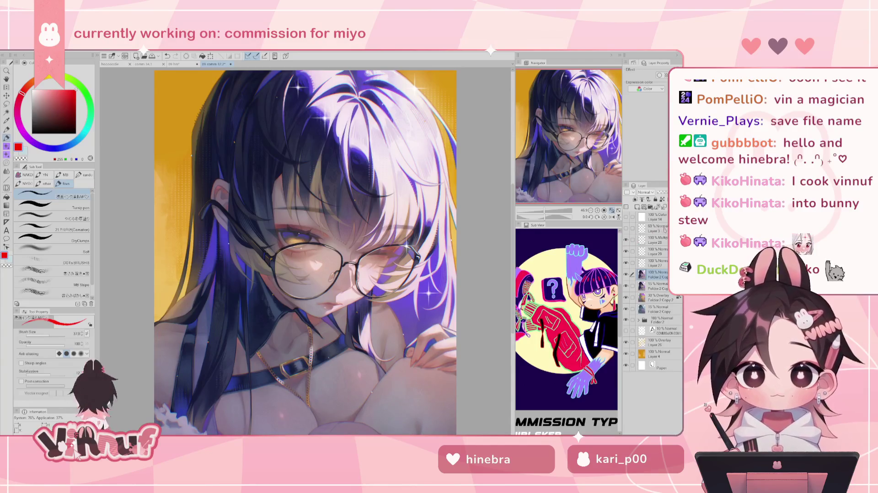
pyautogui.click(626, 229)
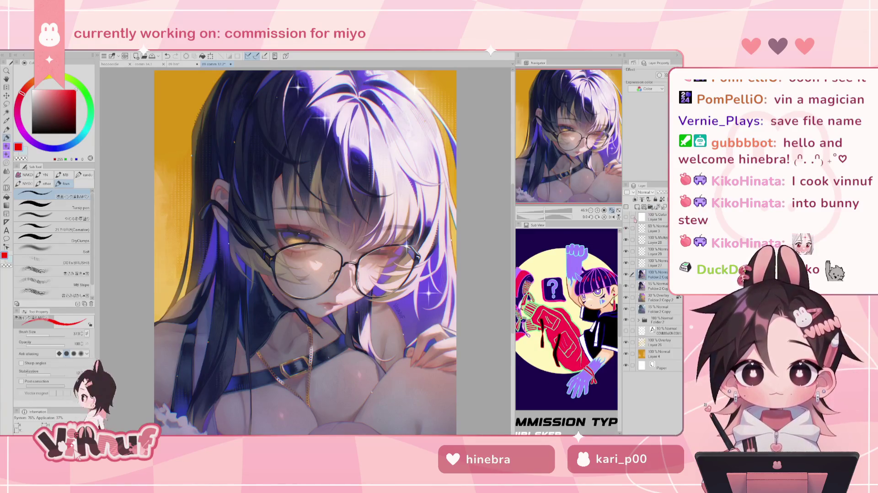
pyautogui.hotkey('ctrl', 'w')
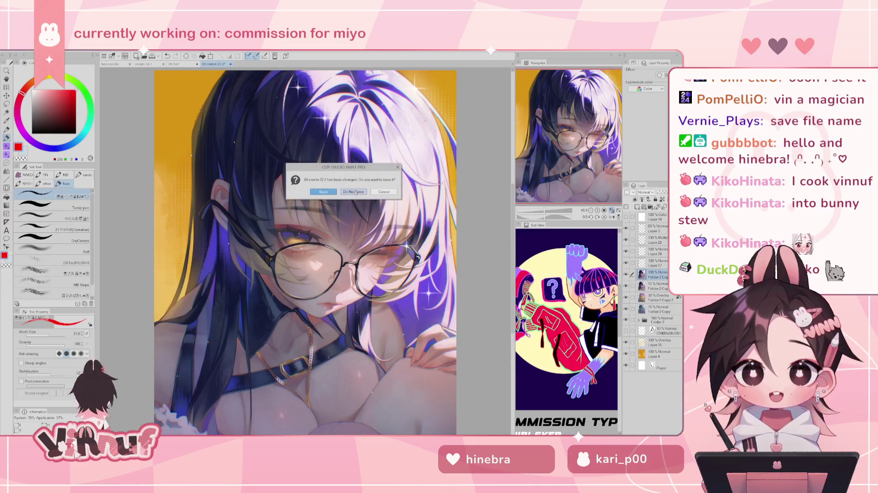
pyautogui.click(354, 192)
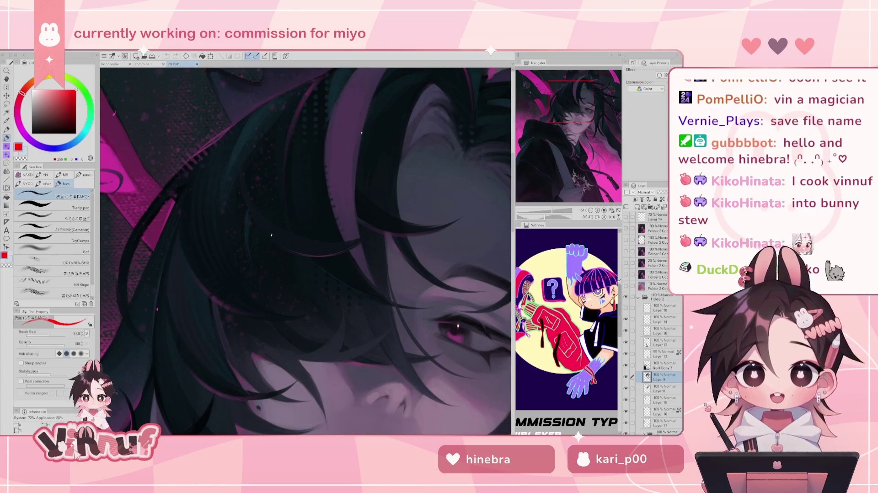
# - Toggle a layer repeatedly to compare the look, leaving it on for a greener tint
pyautogui.scroll(-3, 271, 235)
pyautogui.scroll(2, 274, 238)
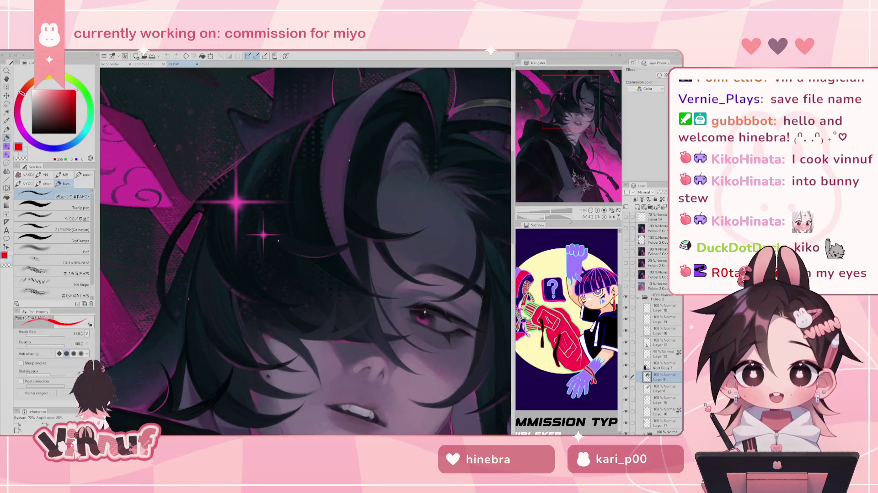
pyautogui.scroll(-2, 306, 252)
pyautogui.scroll(2, 293, 279)
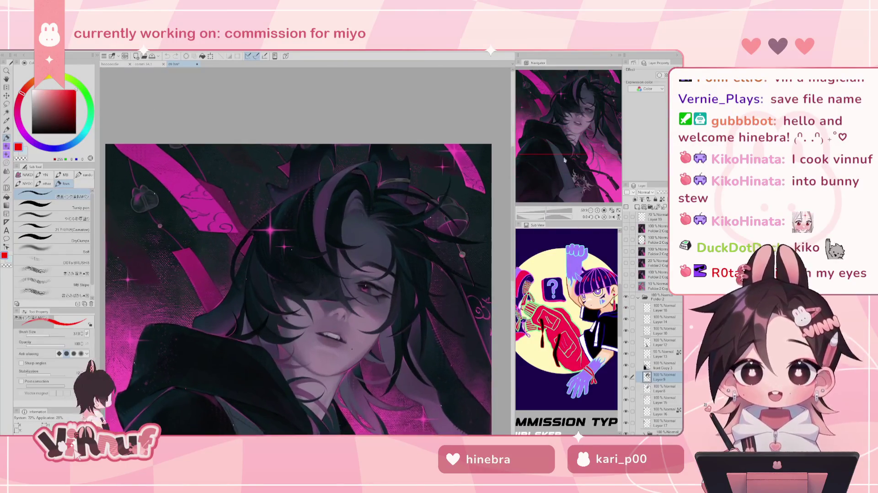
pyautogui.click(571, 147)
pyautogui.moveTo(572, 147); pyautogui.dragTo(574, 160)
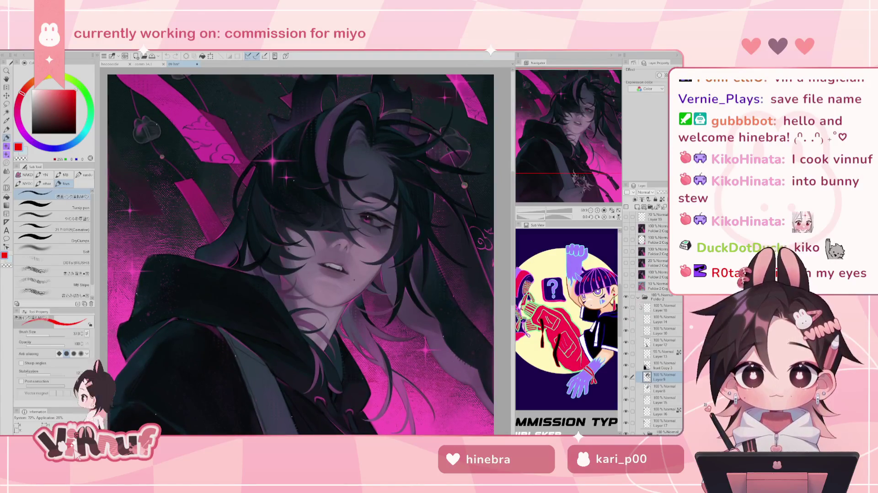
pyautogui.click(626, 286)
pyautogui.click(626, 287)
pyautogui.click(626, 287)
pyautogui.click(626, 287)
pyautogui.click(626, 287)
# - Lower the Folder 2 Copy opacity to 24% then 16%, and zoom in on the face
pyautogui.click(659, 286)
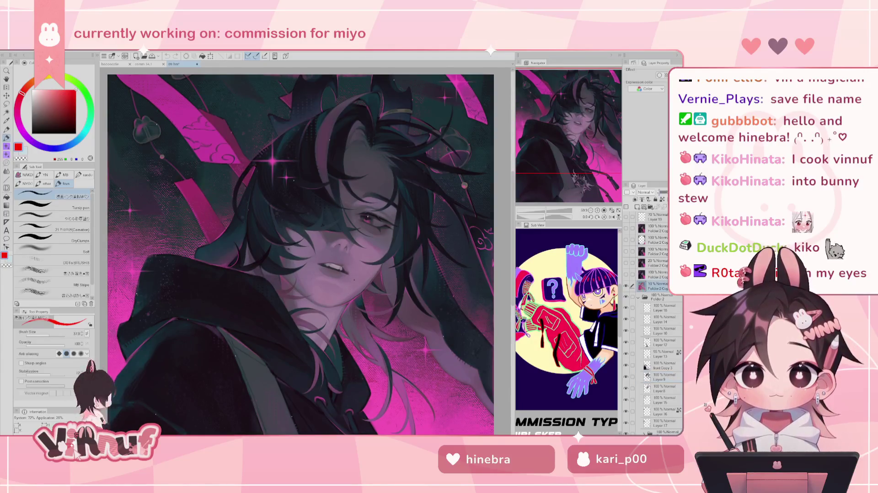
pyautogui.hotkey('ctrl', '0')
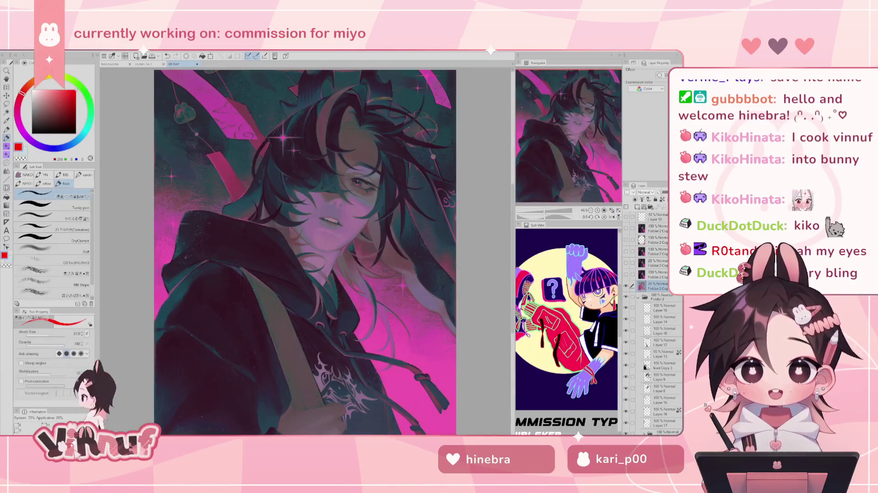
pyautogui.click(661, 193)
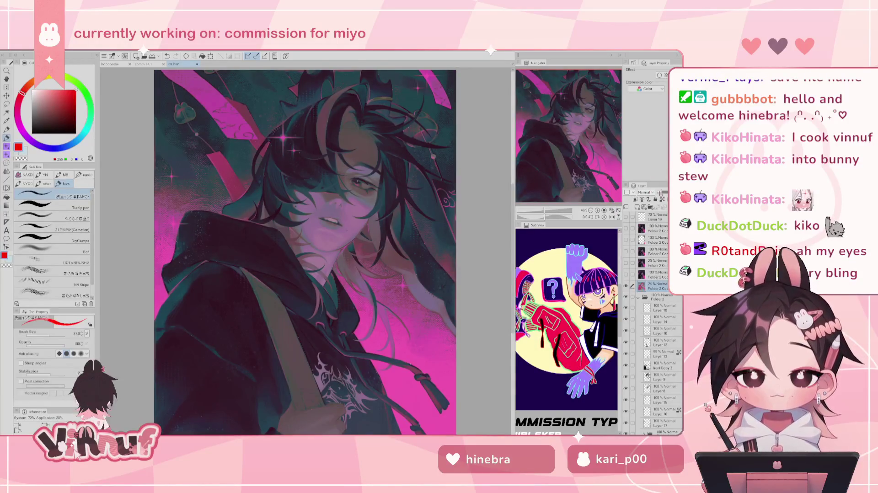
pyautogui.moveTo(661, 195); pyautogui.dragTo(660, 195)
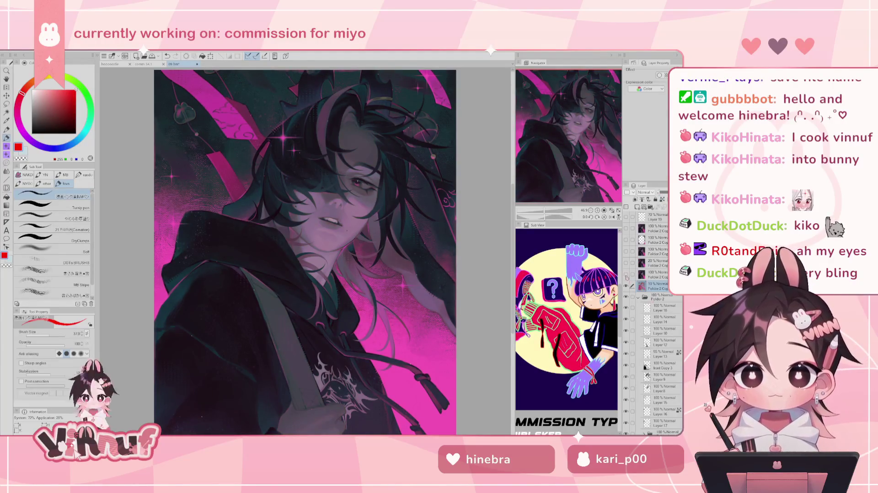
pyautogui.click(658, 275)
pyautogui.moveTo(544, 210); pyautogui.dragTo(550, 209)
pyautogui.moveTo(581, 127); pyautogui.dragTo(581, 106)
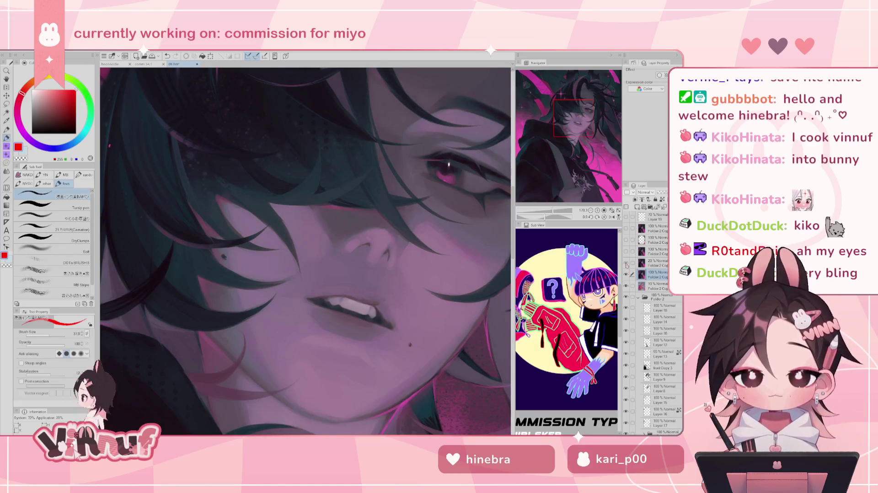
pyautogui.moveTo(554, 209); pyautogui.dragTo(551, 201)
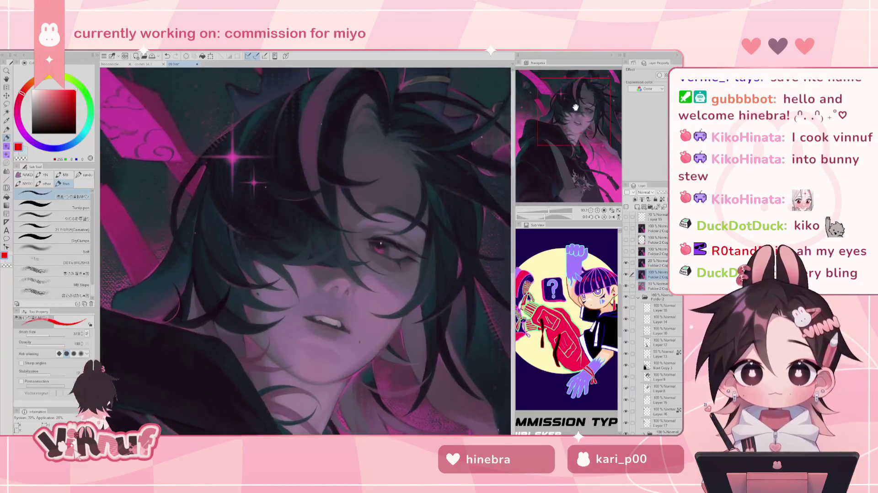
pyautogui.click(573, 109)
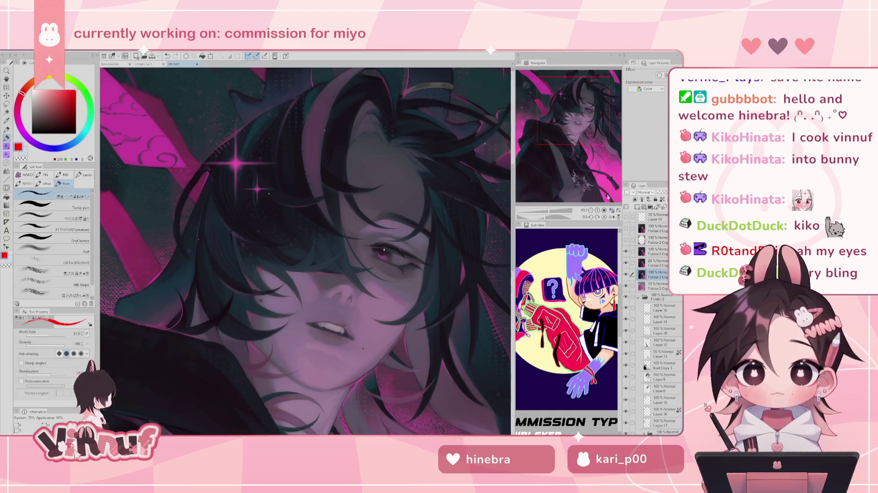
pyautogui.moveTo(552, 211); pyautogui.dragTo(556, 212)
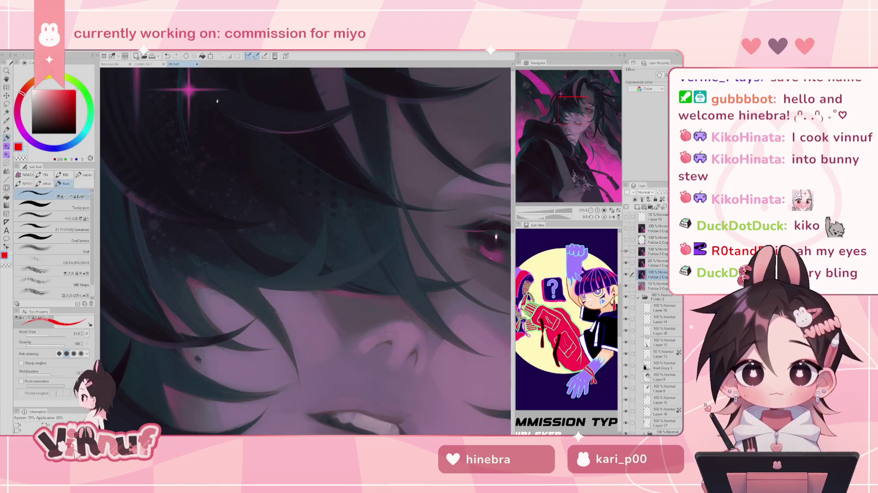
pyautogui.moveTo(597, 147)
pyautogui.mouseDown()
pyautogui.moveTo(519, 193)
pyautogui.moveTo(564, 113)
pyautogui.mouseUp()
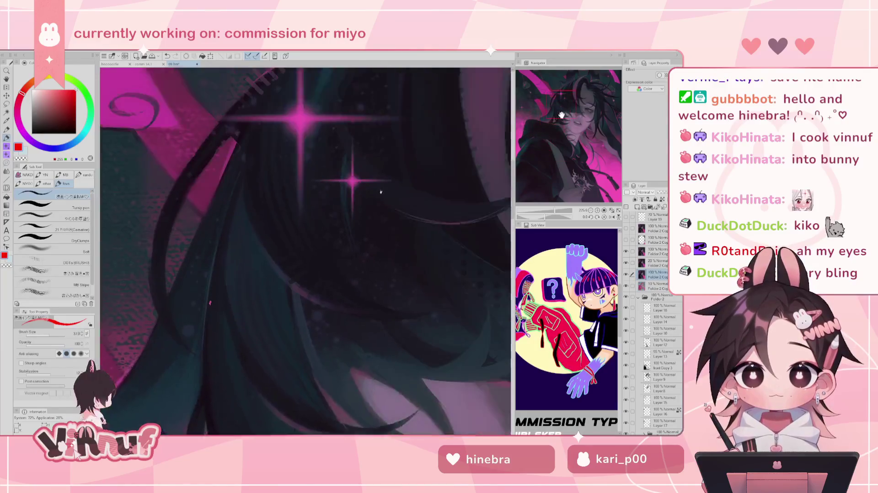
pyautogui.click(612, 211)
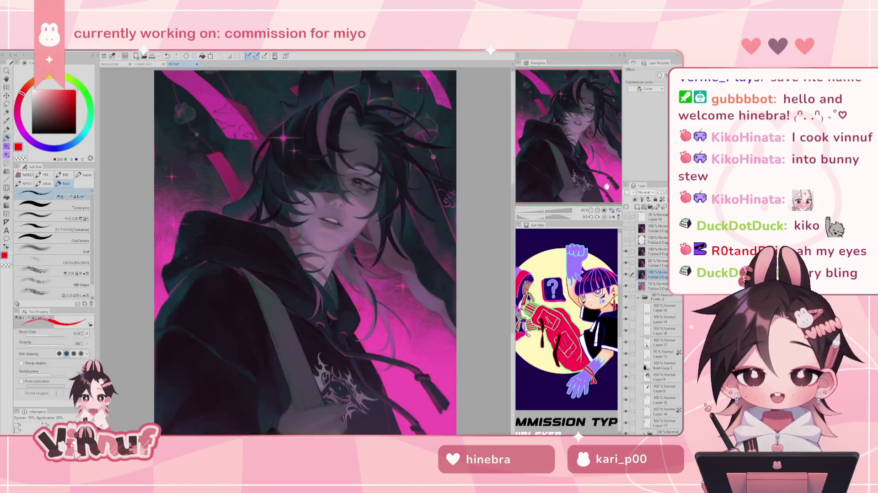
pyautogui.click(654, 239)
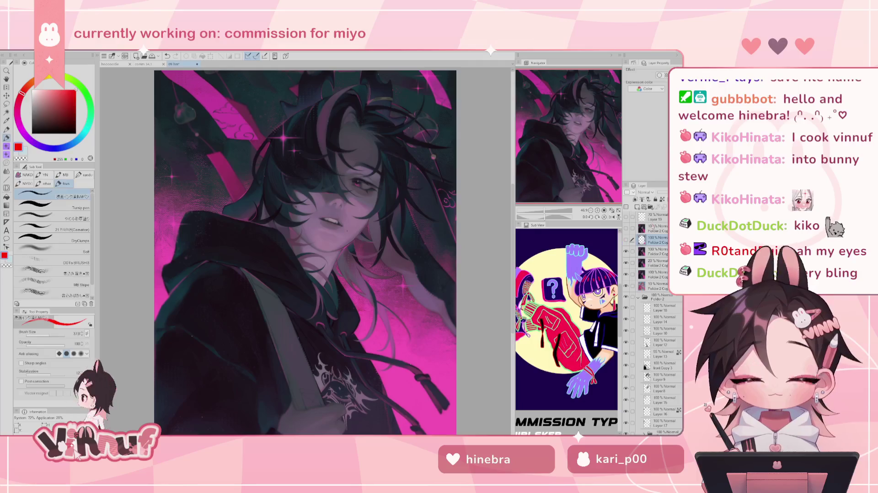
pyautogui.click(627, 241)
pyautogui.click(626, 240)
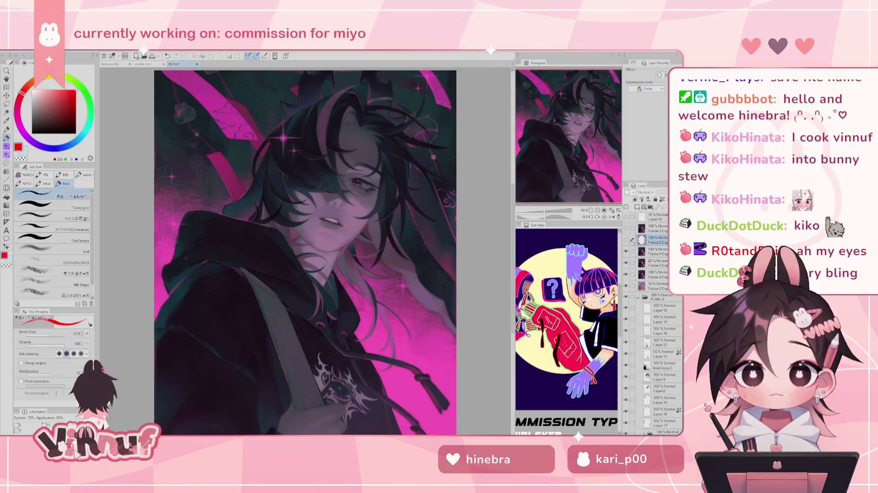
pyautogui.click(627, 241)
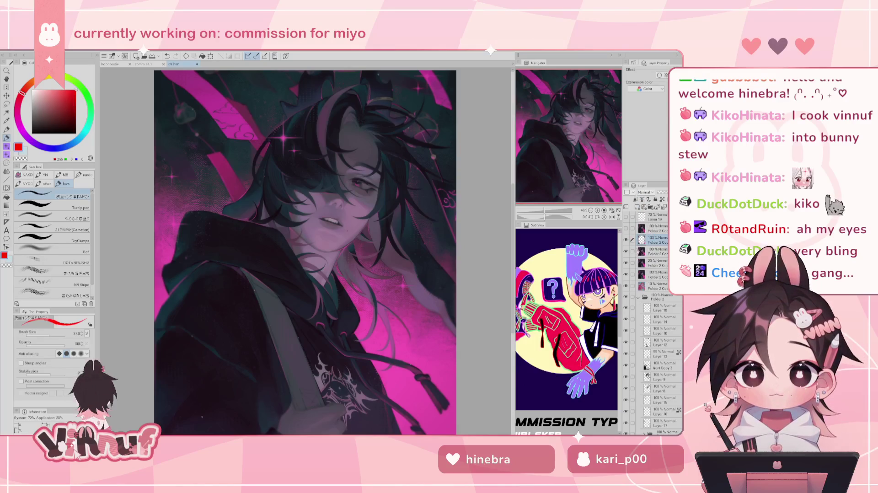
pyautogui.scroll(3, 306, 251)
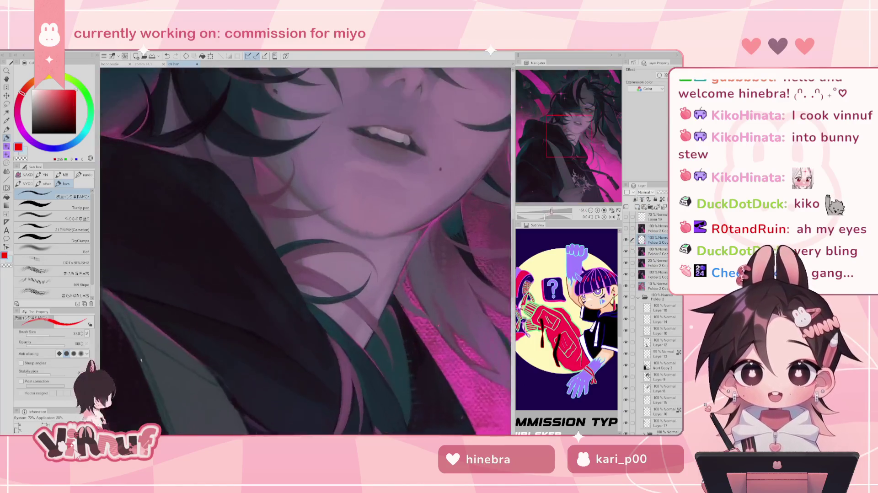
pyautogui.scroll(2, 306, 250)
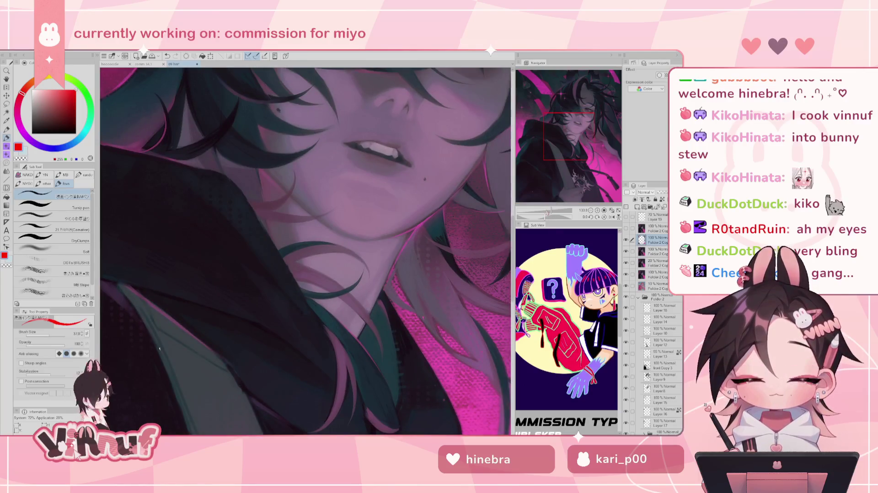
pyautogui.moveTo(552, 210); pyautogui.dragTo(548, 210)
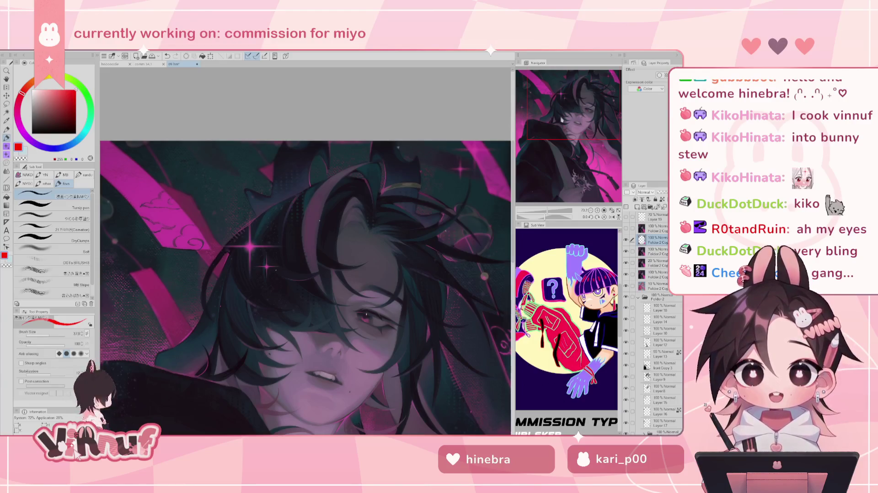
pyautogui.scroll(3, 563, 122)
pyautogui.moveTo(555, 169); pyautogui.dragTo(594, 99)
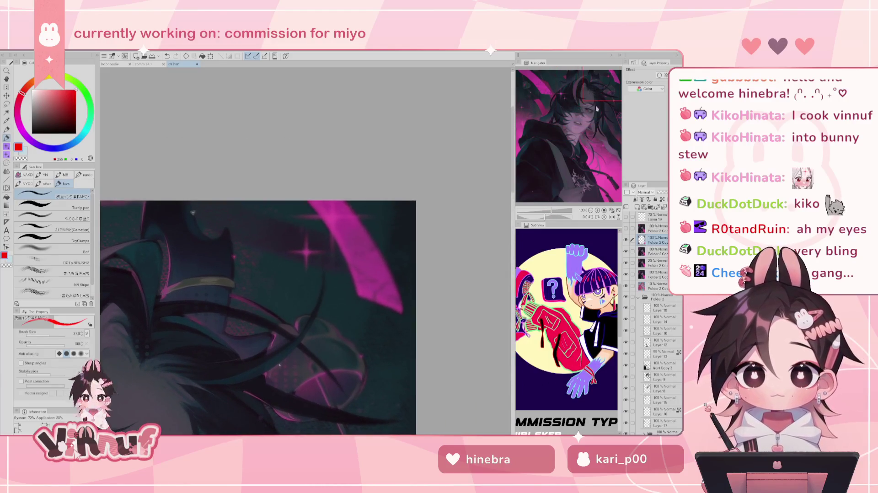
pyautogui.click(626, 241)
pyautogui.click(626, 240)
pyautogui.click(626, 240)
pyautogui.click(626, 240)
pyautogui.click(627, 240)
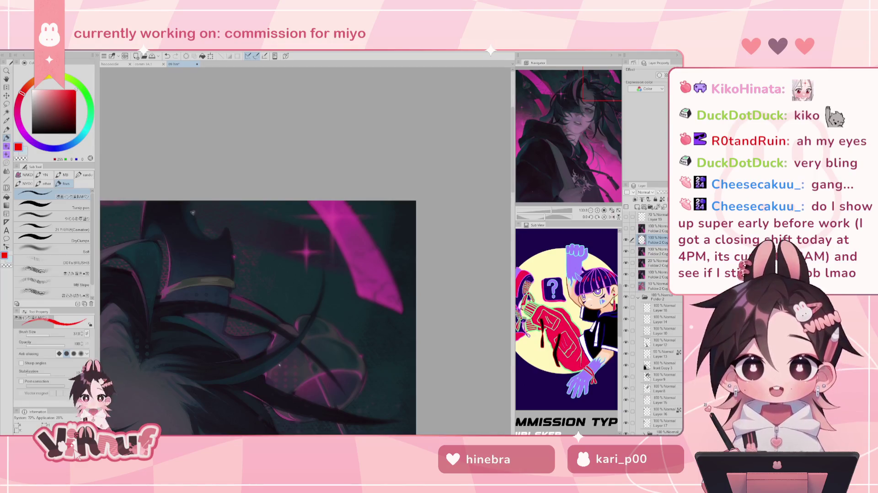
pyautogui.click(611, 210)
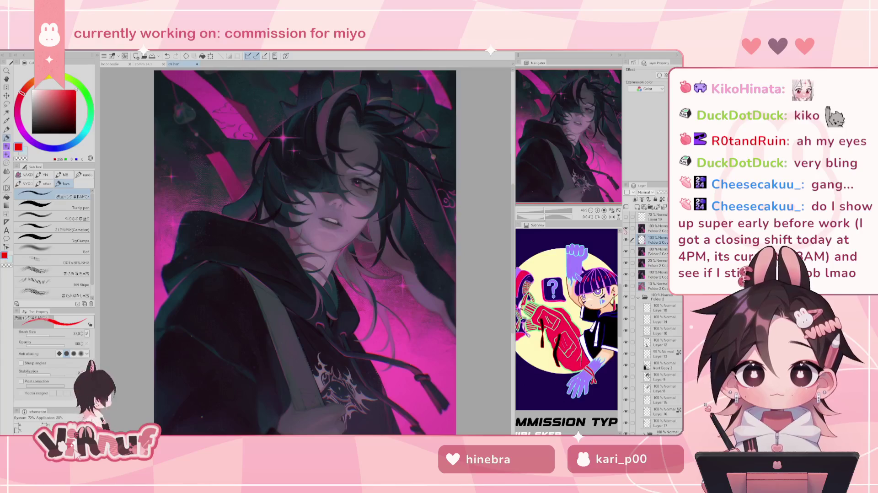
# - Hide the Folder 2 Copy layer while zoomed on the hair, fit the artwork, then close the 09 hm document
pyautogui.scroll(5, 306, 252)
pyautogui.moveTo(575, 128); pyautogui.dragTo(598, 98)
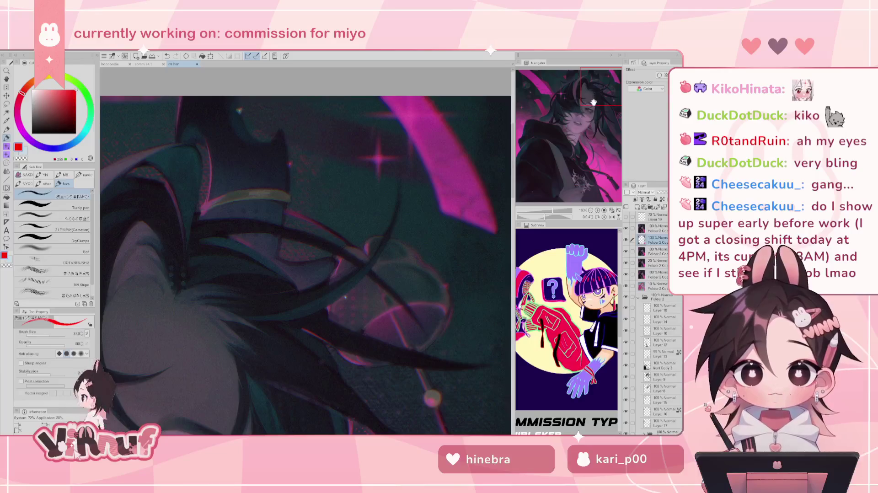
pyautogui.click(626, 228)
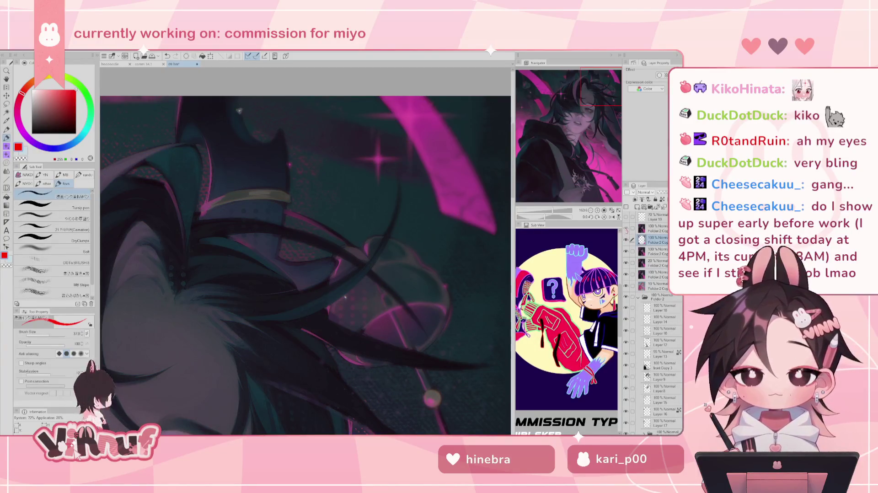
pyautogui.moveTo(587, 100); pyautogui.dragTo(572, 113)
pyautogui.click(613, 211)
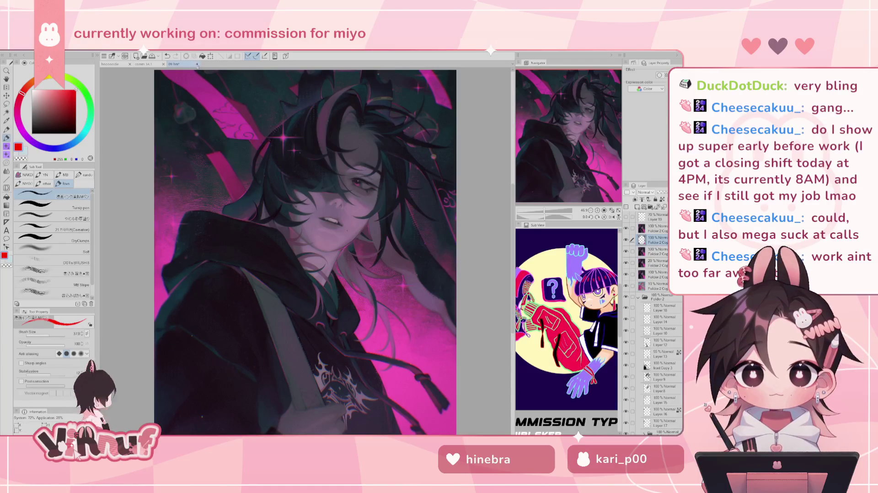
pyautogui.click(197, 64)
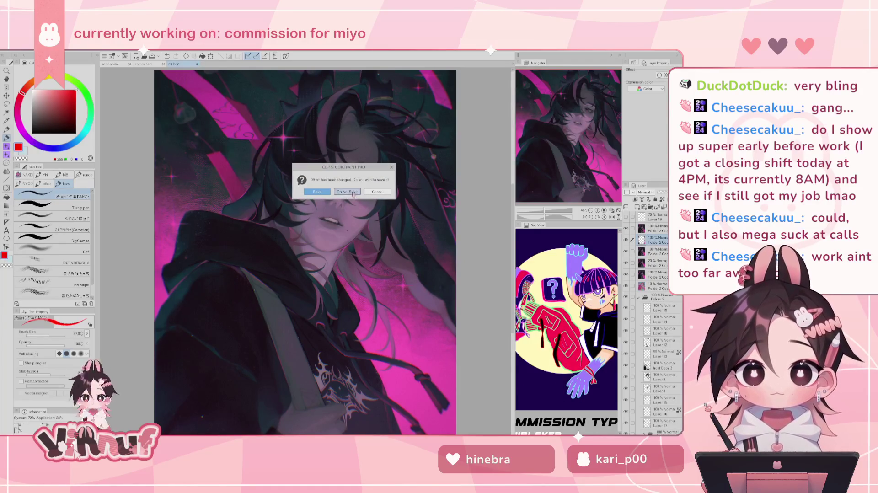
# - Discard changes to the artwork and move to the blank hoonoodle page, undoing a test stroke
pyautogui.click(349, 192)
pyautogui.click(117, 64)
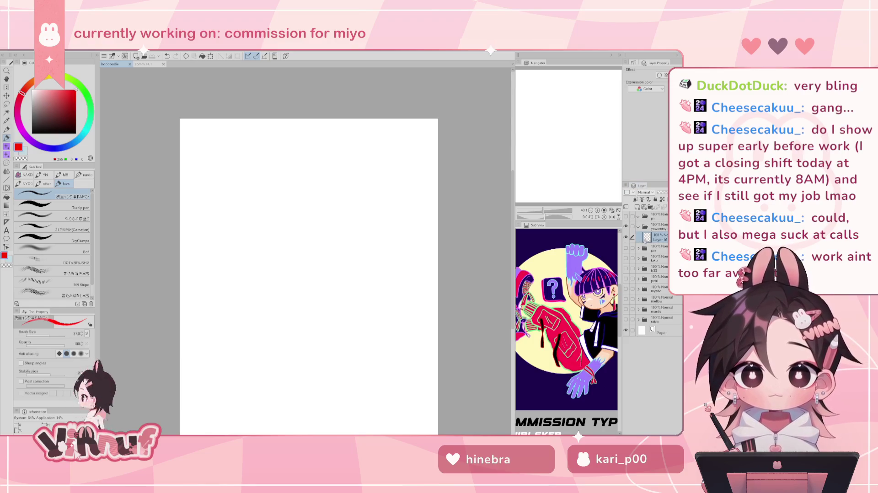
pyautogui.moveTo(304, 162); pyautogui.dragTo(305, 213)
pyautogui.hotkey('ctrl', 'z')
# - Set the drawing colour to black and the brush size to 20.0
pyautogui.click(31, 133)
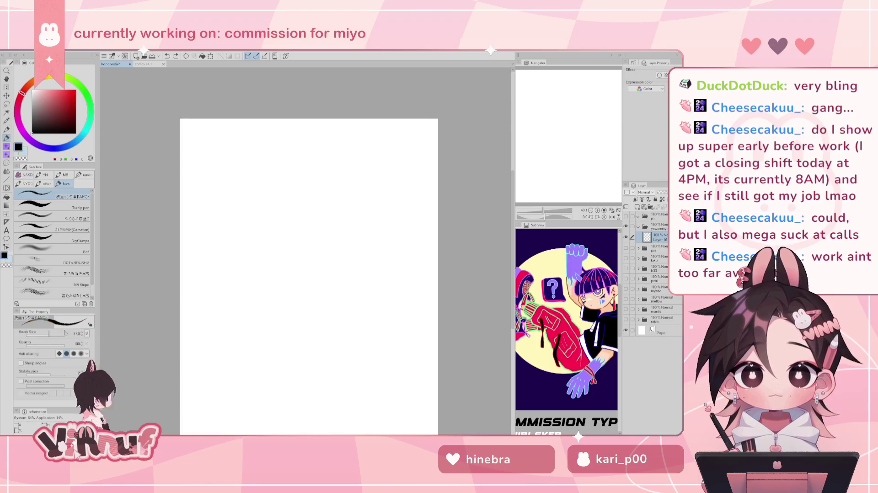
pyautogui.moveTo(70, 336); pyautogui.dragTo(50, 336)
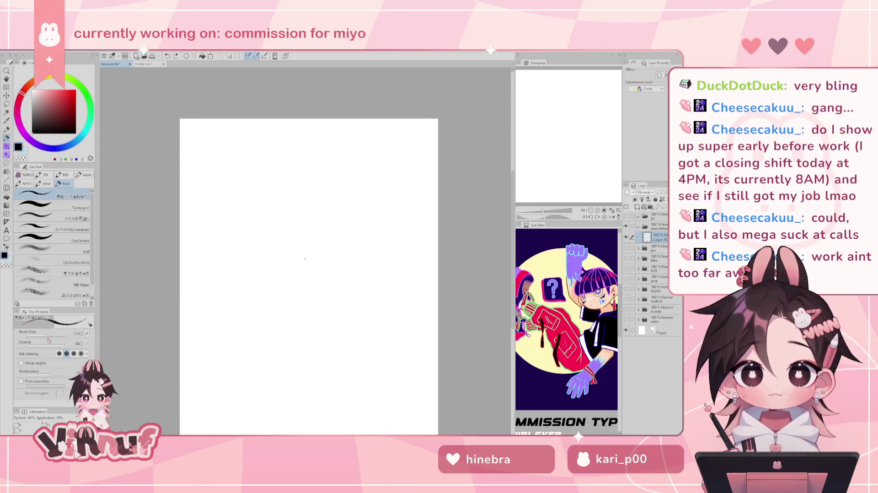
pyautogui.press(']')
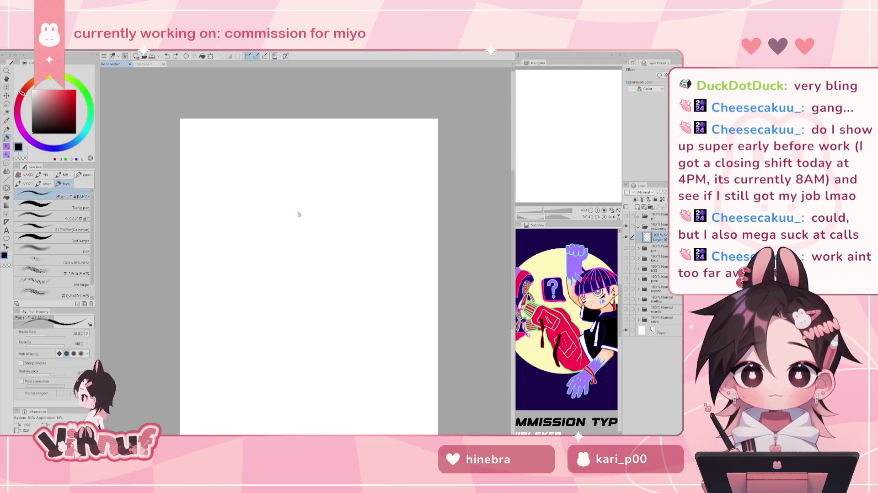
# - Sketch the head outline's left and right curves near the top of the page, undoing the bottom stroke
pyautogui.moveTo(310, 174); pyautogui.dragTo(305, 209)
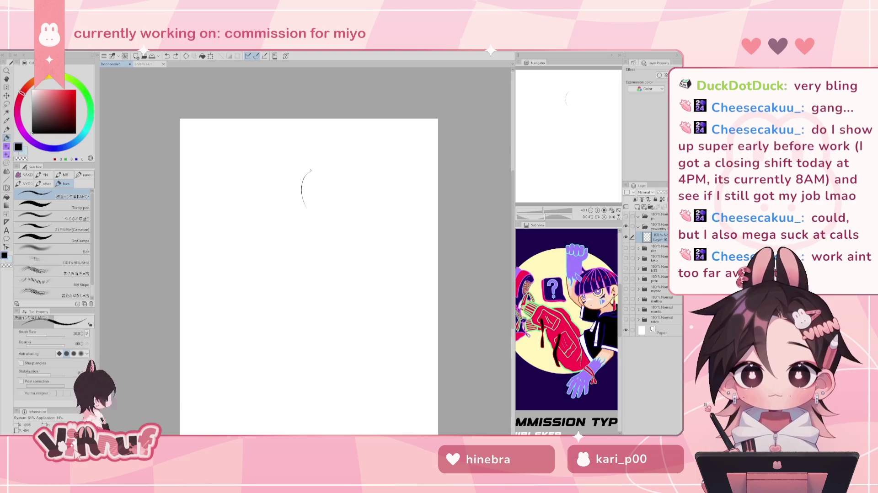
pyautogui.moveTo(311, 171); pyautogui.dragTo(331, 203)
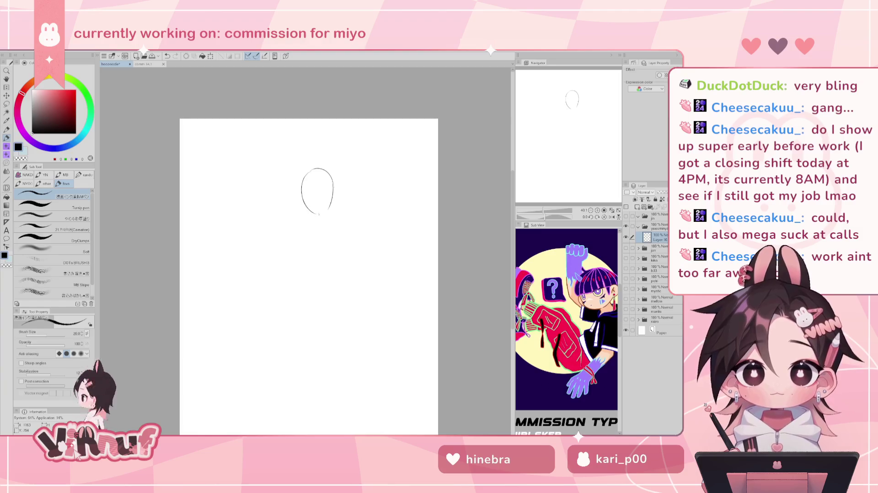
pyautogui.moveTo(303, 197); pyautogui.dragTo(326, 208)
pyautogui.hotkey('ctrl', 'z')
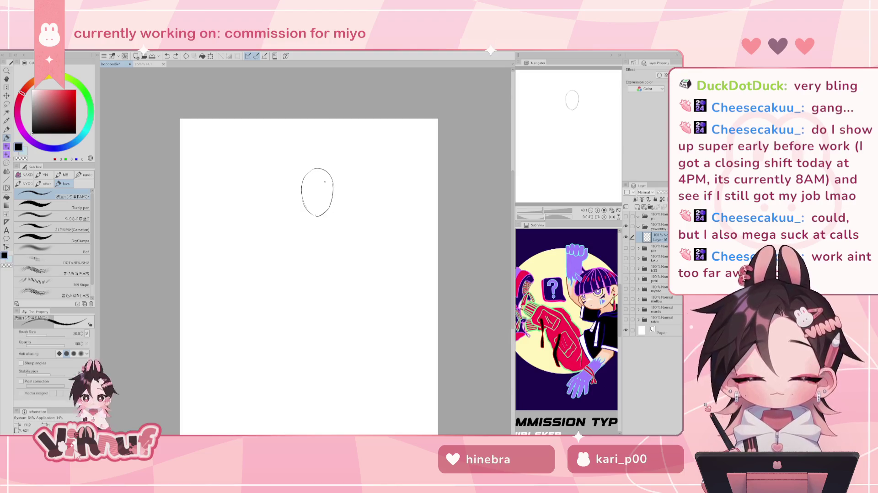
# - Rotate the head oval slightly with free transform and confirm
pyautogui.hotkey('ctrl', 't')
pyautogui.moveTo(339, 165); pyautogui.dragTo(343, 156)
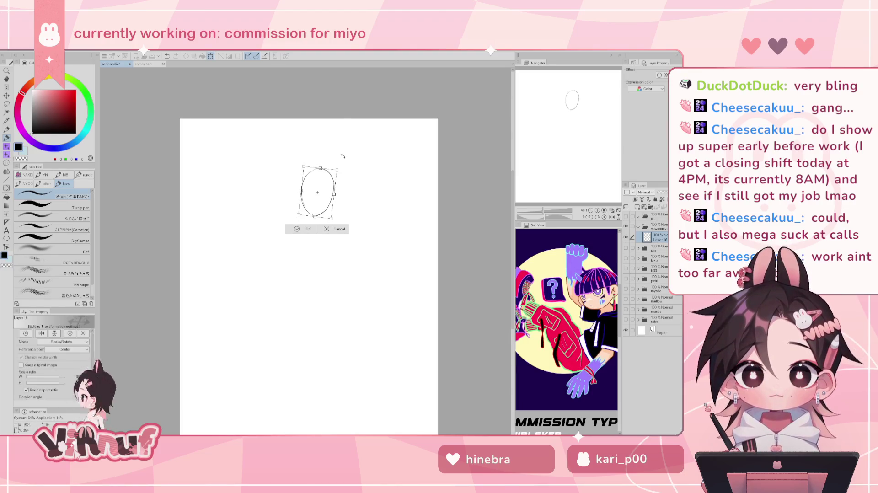
pyautogui.click(308, 229)
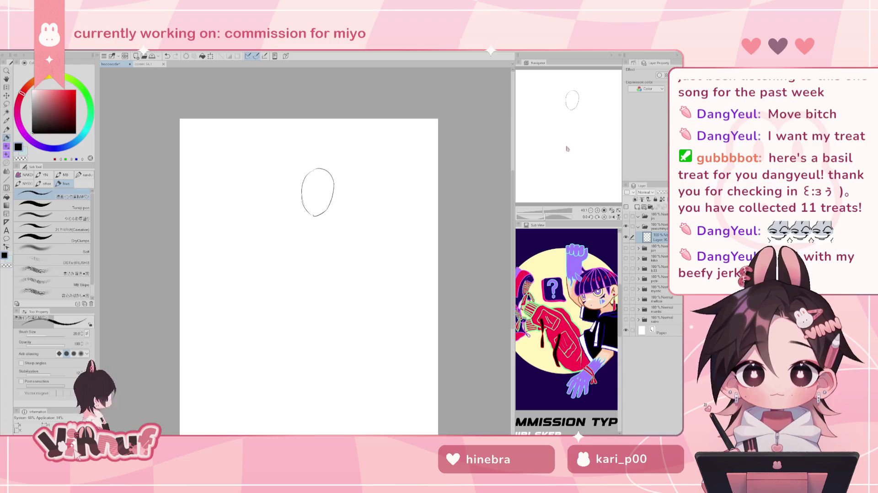
# - Move the head oval up and to the left with the Move layer tool
pyautogui.moveTo(567, 149); pyautogui.dragTo(526, 116)
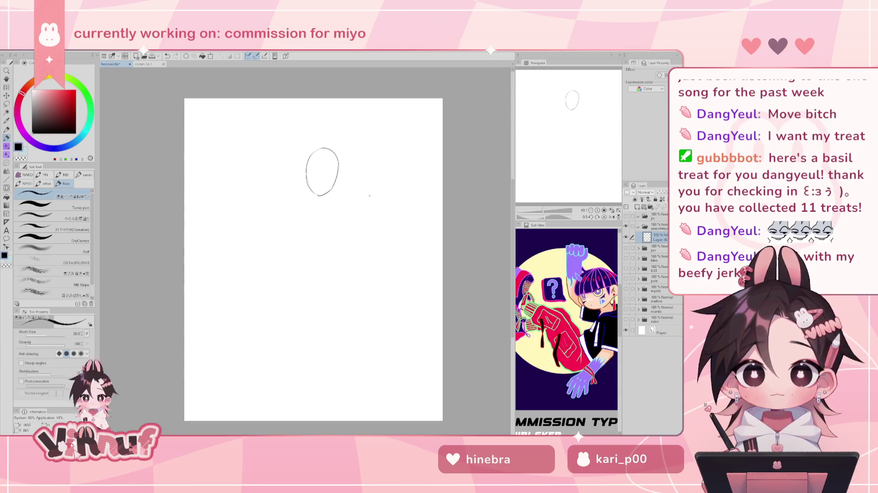
pyautogui.press('k')
pyautogui.moveTo(386, 245); pyautogui.dragTo(378, 229)
pyautogui.press('p')
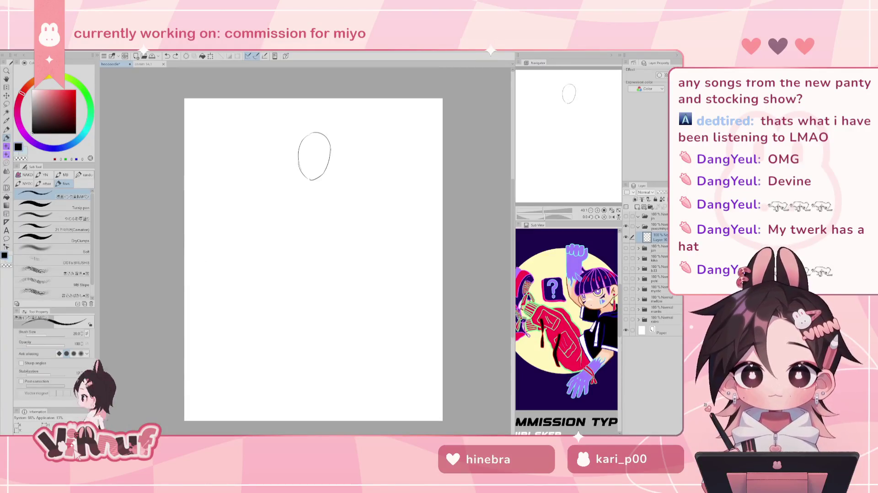
# - Shift the view of the page slightly upward around the head oval
pyautogui.moveTo(578, 122); pyautogui.dragTo(586, 105)
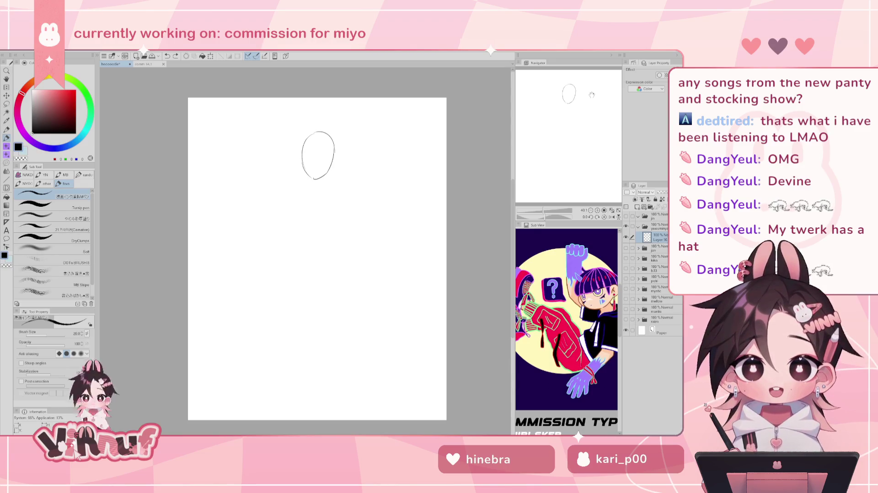
pyautogui.moveTo(568, 120); pyautogui.dragTo(569, 122)
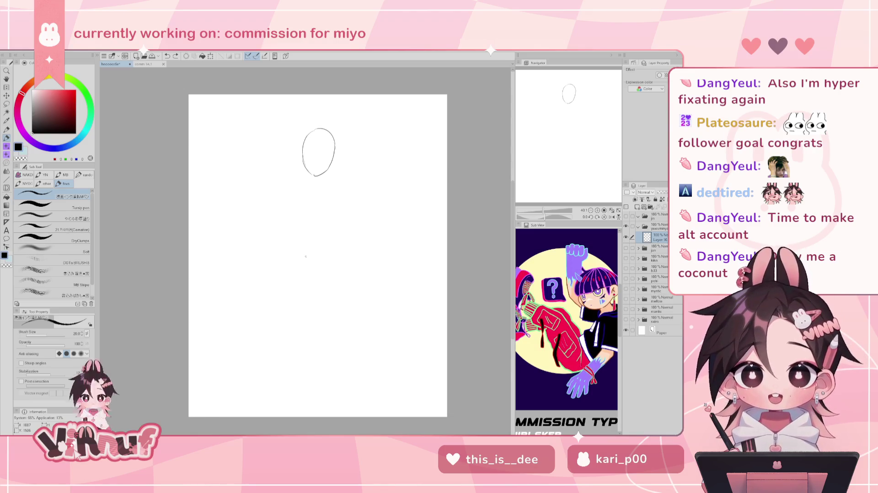
pyautogui.moveTo(392, 152)
pyautogui.mouseDown()
pyautogui.moveTo(416, 160)
pyautogui.moveTo(391, 149)
pyautogui.mouseUp()
pyautogui.moveTo(393, 155); pyautogui.dragTo(399, 164)
pyautogui.hotkey('ctrl', 'z')
pyautogui.hotkey('ctrl', 'z')
pyautogui.hotkey('ctrl', 'z')
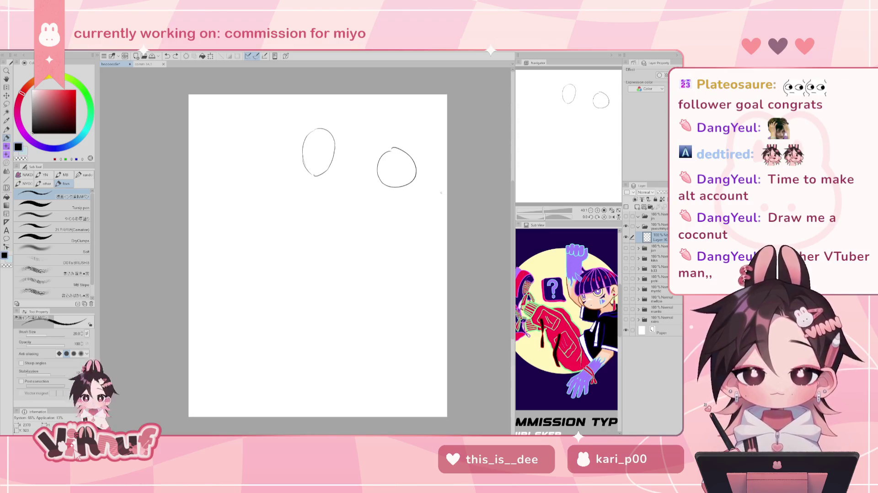
pyautogui.moveTo(389, 158)
pyautogui.mouseDown()
pyautogui.moveTo(412, 176)
pyautogui.moveTo(403, 176)
pyautogui.moveTo(419, 137)
pyautogui.mouseUp()
pyautogui.hotkey('ctrl', 'z')
pyautogui.hotkey('ctrl', 'z')
pyautogui.press('e')
pyautogui.press('p')
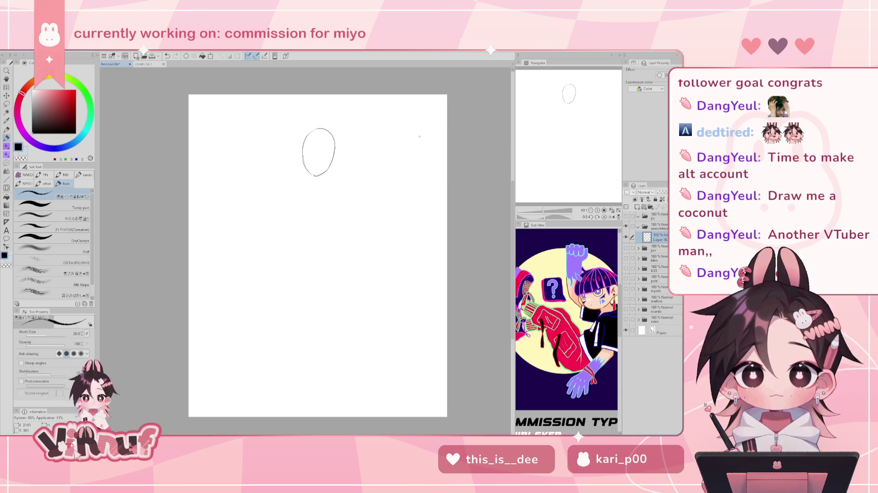
# - Try shoulder, torso and lower-body strokes under the head, undoing the misplaced ones
pyautogui.hotkey('ctrl', 'z')
pyautogui.moveTo(285, 197)
pyautogui.mouseDown()
pyautogui.moveTo(336, 180)
pyautogui.moveTo(290, 211)
pyautogui.moveTo(306, 231)
pyautogui.mouseUp()
pyautogui.hotkey('ctrl', 'z')
pyautogui.hotkey('ctrl', 'z')
pyautogui.moveTo(325, 187)
pyautogui.mouseDown()
pyautogui.moveTo(336, 224)
pyautogui.moveTo(324, 227)
pyautogui.mouseUp()
pyautogui.hotkey('ctrl', 'z')
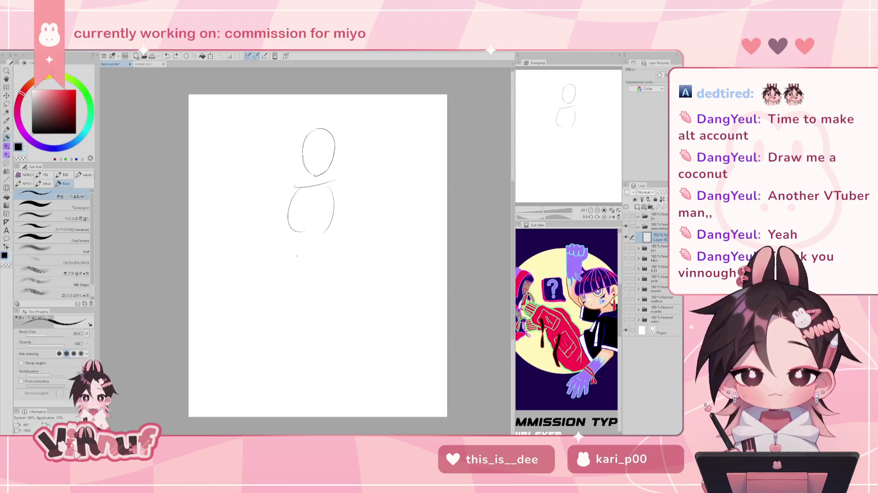
pyautogui.moveTo(292, 251); pyautogui.dragTo(316, 262)
pyautogui.hotkey('ctrl', 'z')
pyautogui.moveTo(288, 220)
pyautogui.mouseDown()
pyautogui.moveTo(300, 251)
pyautogui.moveTo(324, 258)
pyautogui.moveTo(321, 243)
pyautogui.moveTo(293, 272)
pyautogui.moveTo(325, 247)
pyautogui.mouseUp()
pyautogui.hotkey('ctrl', 'z')
pyautogui.hotkey('ctrl', 'z')
pyautogui.hotkey('ctrl', 'z')
pyautogui.hotkey('ctrl', 'z')
pyautogui.hotkey('ctrl', 'z')
pyautogui.hotkey('ctrl', 'z')
pyautogui.hotkey('ctrl', 'z')
pyautogui.hotkey('ctrl', 'z')
pyautogui.hotkey('ctrl', 'z')
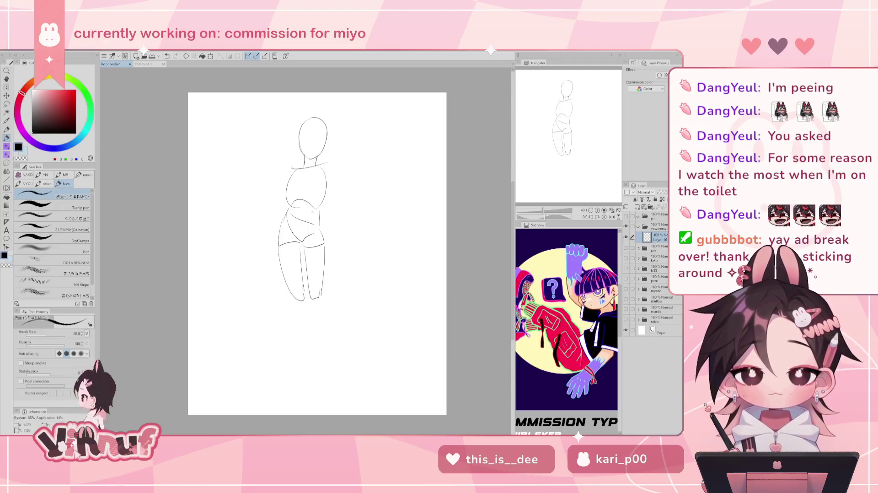
# - Strengthen the pelvis curve, test a shoulder stroke, and extend the left leg line downward
pyautogui.moveTo(293, 204); pyautogui.dragTo(315, 209)
pyautogui.hotkey('ctrl', 'z')
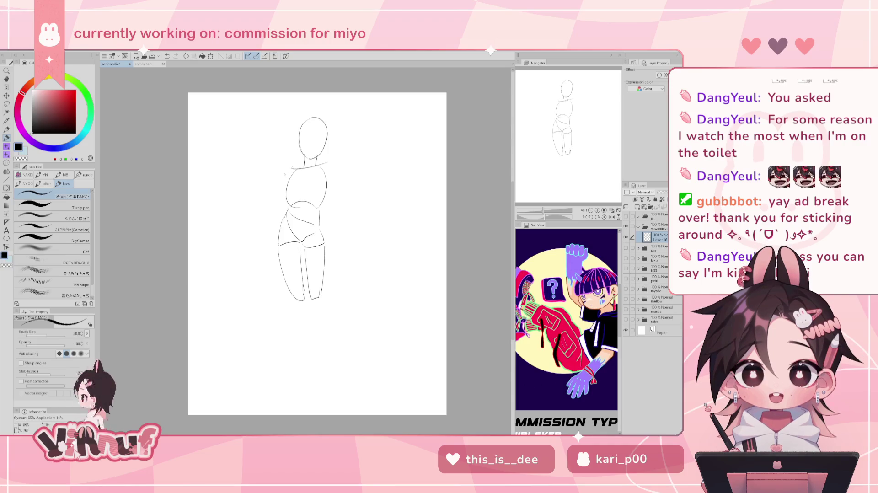
pyautogui.moveTo(289, 167); pyautogui.dragTo(285, 205)
pyautogui.hotkey('ctrl', 'z')
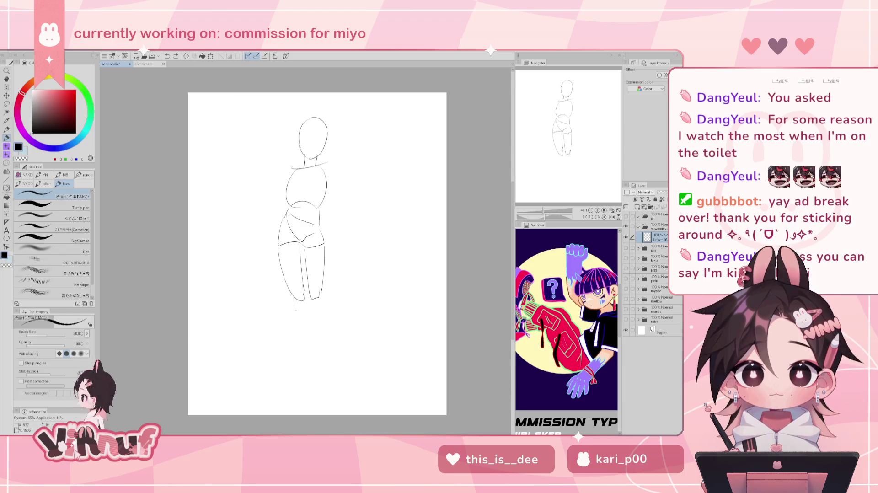
pyautogui.moveTo(293, 300); pyautogui.dragTo(305, 316)
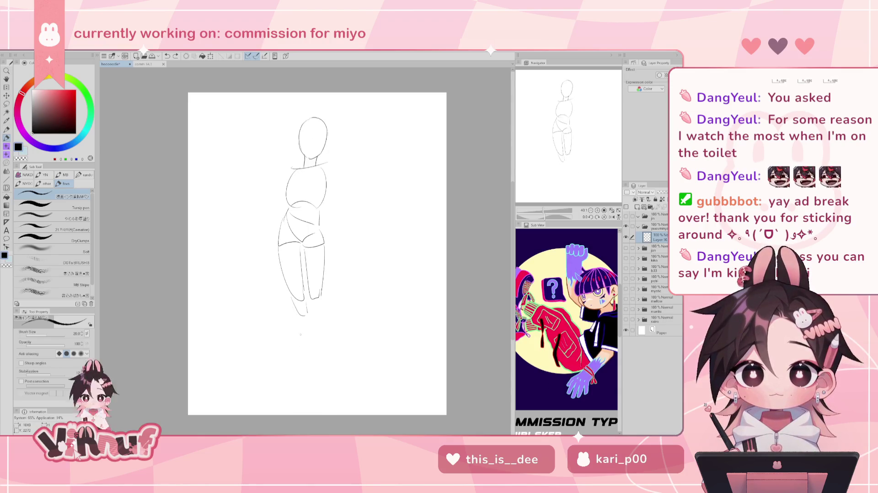
# - Lasso the left leg and tilt it so its bottom leans left
pyautogui.press('m')
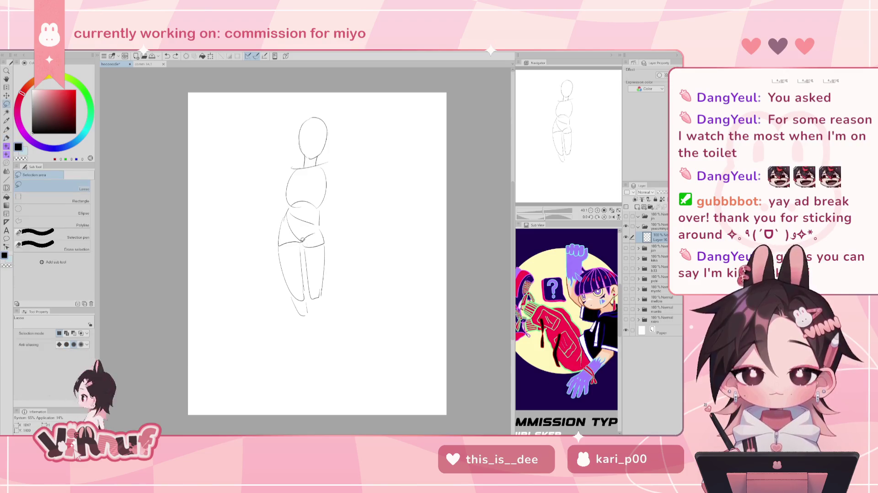
pyautogui.moveTo(283, 230); pyautogui.dragTo(300, 188)
pyautogui.hotkey('ctrl', 't')
pyautogui.press('Return')
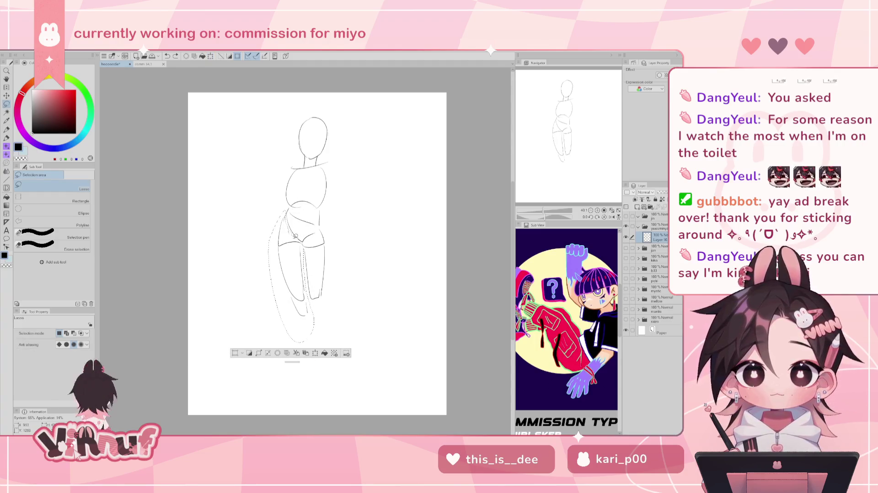
pyautogui.hotkey('ctrl', 't')
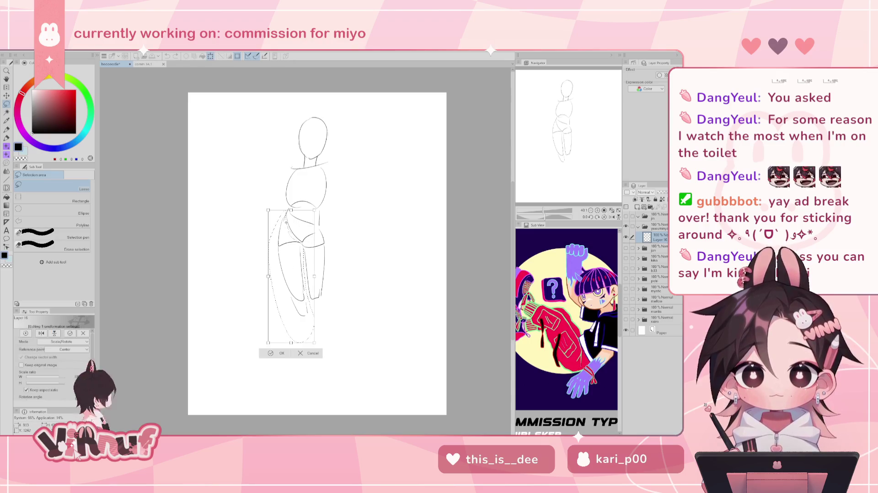
pyautogui.moveTo(287, 223); pyautogui.dragTo(295, 188)
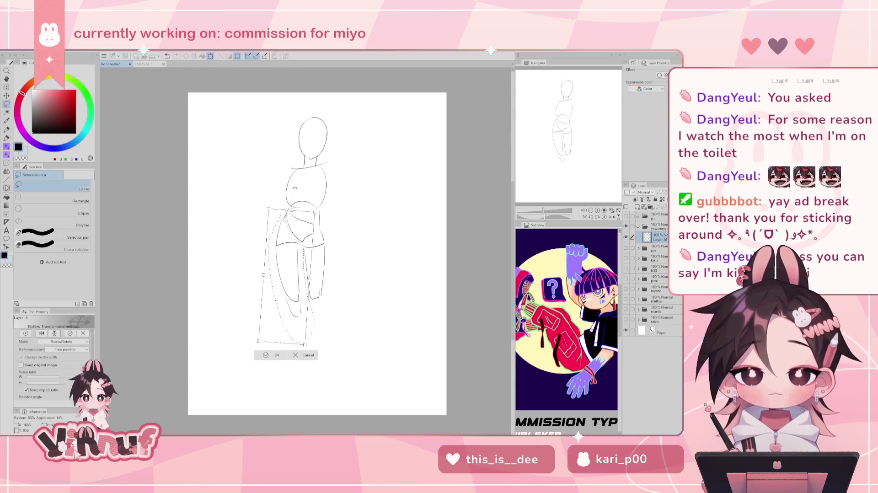
pyautogui.press('Return')
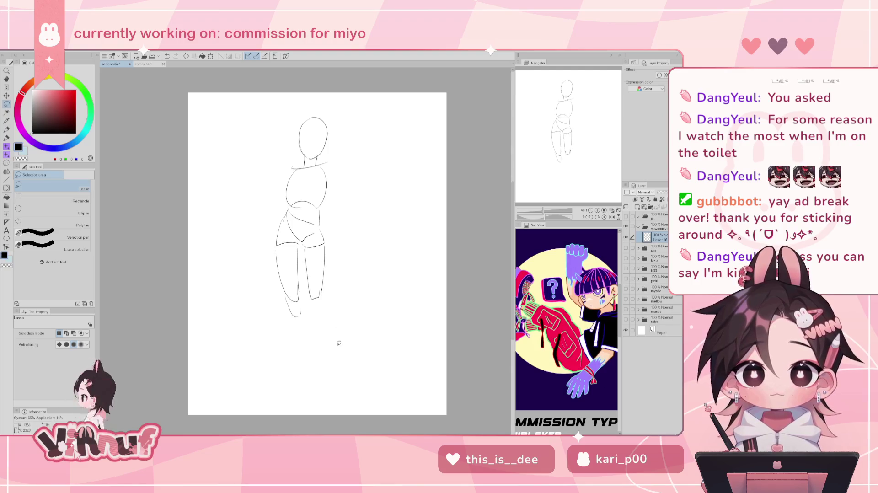
# - Redraw the lower leg line below the knee several times until its length looks right
pyautogui.press('p')
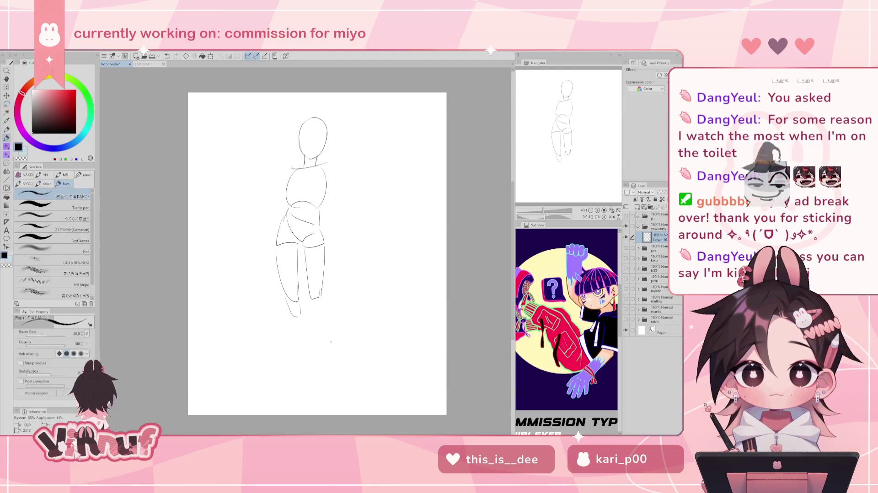
pyautogui.moveTo(300, 315); pyautogui.dragTo(313, 374)
pyautogui.hotkey('ctrl', 'z')
pyautogui.moveTo(302, 319); pyautogui.dragTo(311, 376)
pyautogui.hotkey('ctrl', 'z')
pyautogui.moveTo(300, 315); pyautogui.dragTo(313, 366)
pyautogui.hotkey('ctrl', 'z')
pyautogui.moveTo(301, 320); pyautogui.dragTo(314, 372)
pyautogui.hotkey('ctrl', 'z')
pyautogui.moveTo(302, 316); pyautogui.dragTo(314, 377)
# - Draw the second lower-leg line reaching lower, comparing it with undo and redo
pyautogui.moveTo(291, 317); pyautogui.dragTo(299, 361)
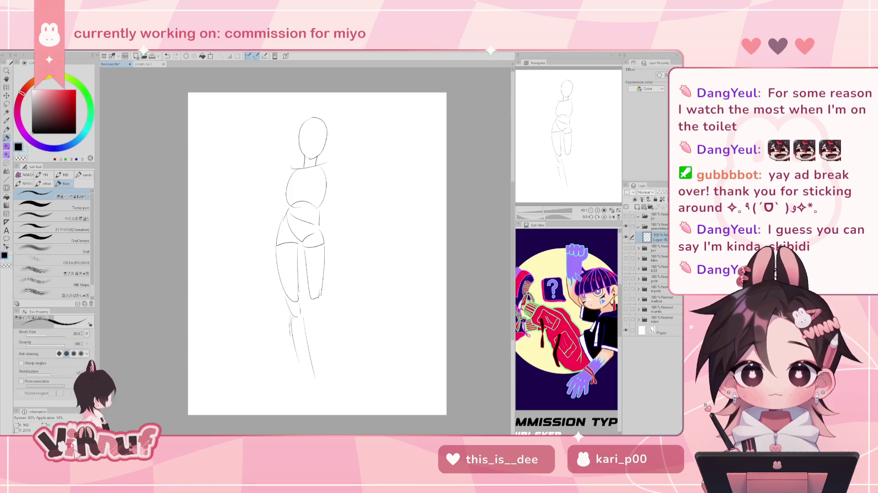
pyautogui.hotkey('ctrl', 'z')
pyautogui.moveTo(292, 321); pyautogui.dragTo(305, 383)
pyautogui.hotkey('ctrl', 'z')
pyautogui.moveTo(291, 321); pyautogui.dragTo(314, 390)
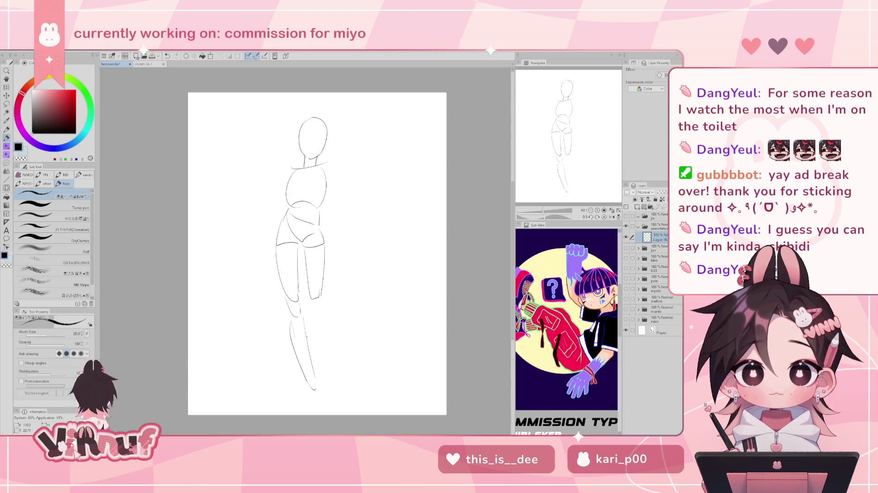
pyautogui.hotkey('ctrl', 'z')
pyautogui.hotkey('ctrl', 'y')
pyautogui.hotkey('ctrl', 'z')
pyautogui.hotkey('ctrl', 'y')
pyautogui.hotkey('ctrl', 'z')
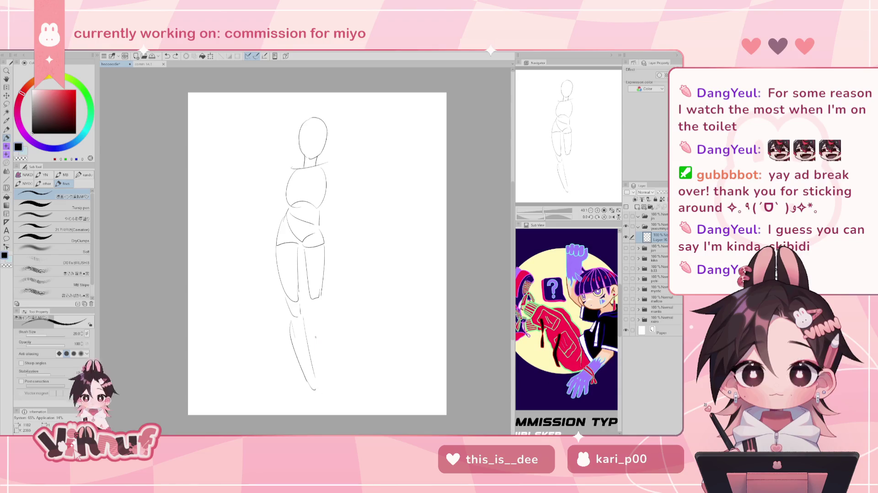
# - Lasso the lower leg and rotate it to a new angle, then deselect
pyautogui.press('m')
pyautogui.moveTo(309, 321)
pyautogui.mouseDown()
pyautogui.moveTo(329, 411)
pyautogui.moveTo(336, 407)
pyautogui.mouseUp()
pyautogui.hotkey('ctrl', 't')
pyautogui.moveTo(302, 285)
pyautogui.mouseDown()
pyautogui.moveTo(319, 265)
pyautogui.moveTo(305, 414)
pyautogui.mouseUp()
pyautogui.press('Return')
pyautogui.hotkey('ctrl', 'd')
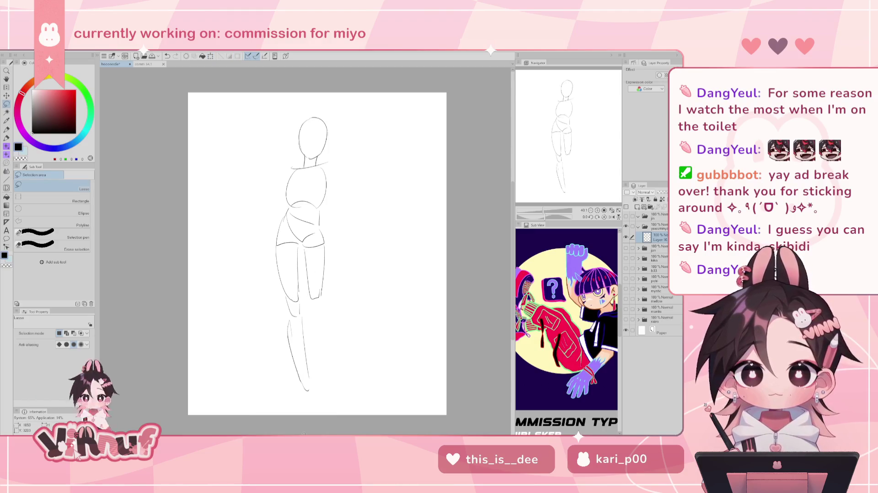
# - Try several foot and lower-leg contour strokes at the leg's bottom, undoing each
pyautogui.press('p')
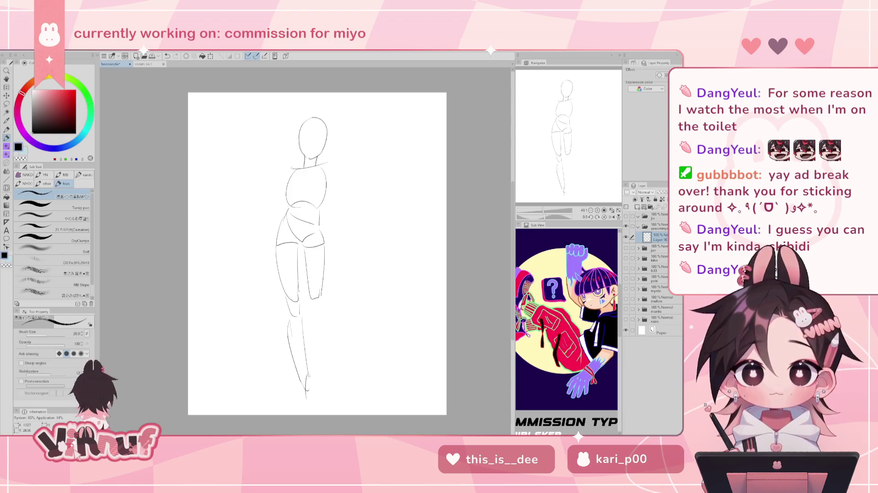
pyautogui.moveTo(307, 389); pyautogui.dragTo(320, 403)
pyautogui.hotkey('ctrl', 'z')
pyautogui.hotkey('ctrl', 'z')
pyautogui.hotkey('ctrl', 'z')
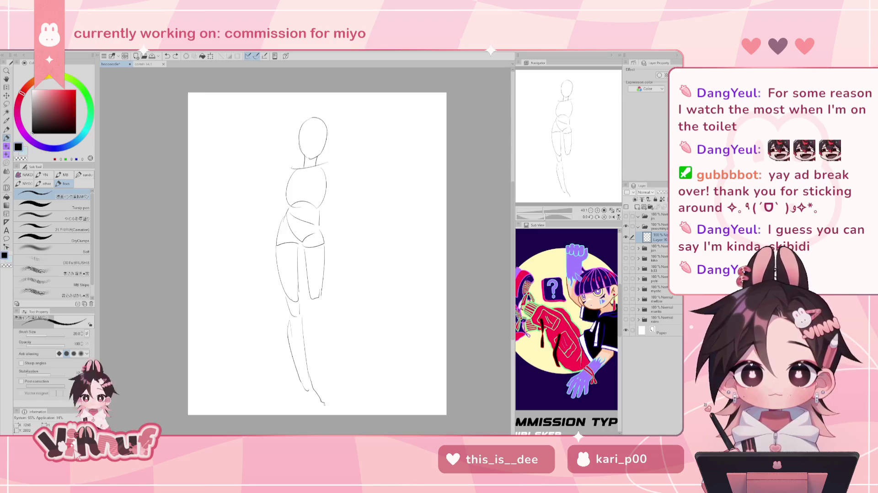
pyautogui.hotkey('ctrl', 'z')
pyautogui.moveTo(307, 405); pyautogui.dragTo(325, 402)
pyautogui.hotkey('ctrl', 'z')
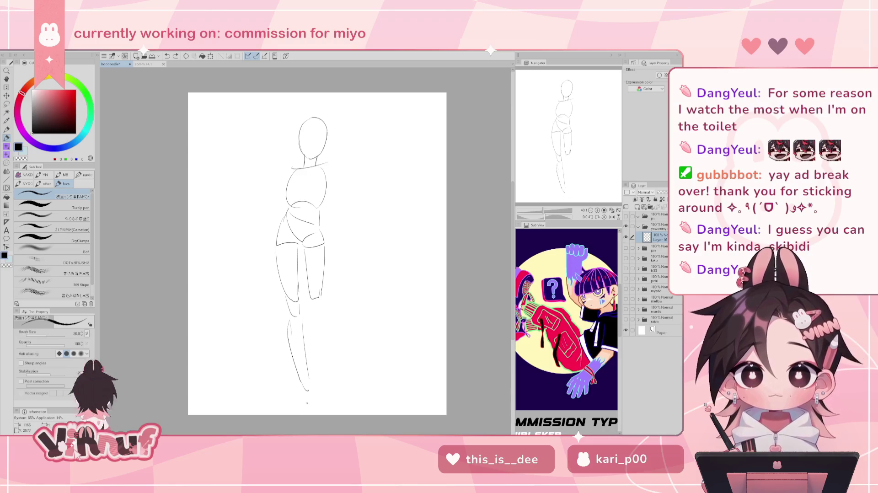
pyautogui.hotkey('ctrl', 'z')
pyautogui.moveTo(307, 371); pyautogui.dragTo(325, 403)
pyautogui.hotkey('ctrl', 'z')
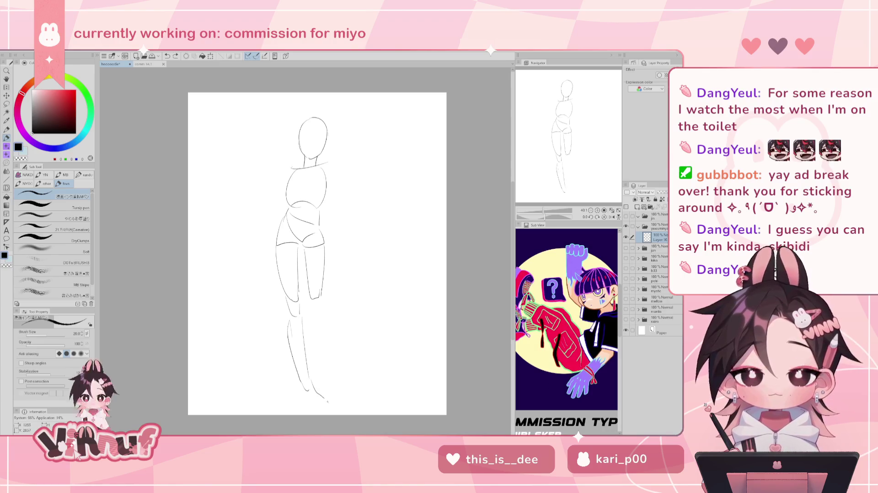
pyautogui.moveTo(298, 367); pyautogui.dragTo(302, 402)
pyautogui.hotkey('ctrl', 'z')
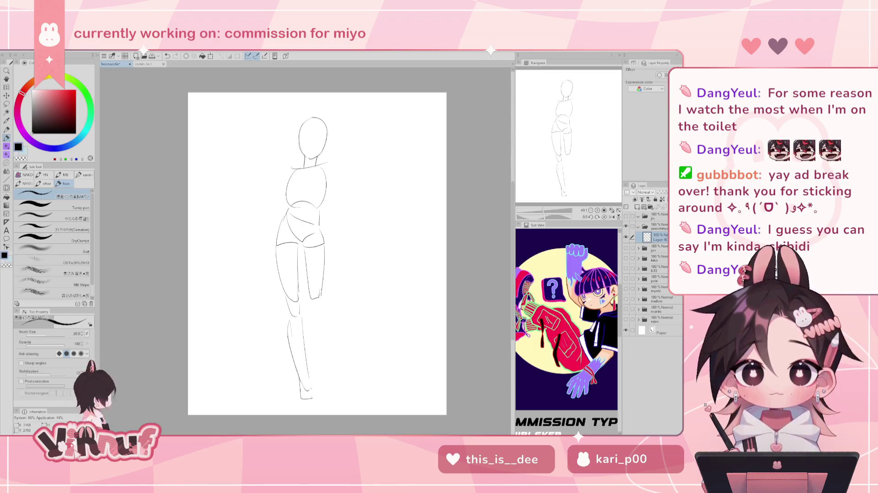
# - Sketch a small foot shape and sole at the bottom of the leg
pyautogui.moveTo(301, 398)
pyautogui.mouseDown()
pyautogui.moveTo(306, 385)
pyautogui.moveTo(317, 394)
pyautogui.moveTo(309, 401)
pyautogui.mouseUp()
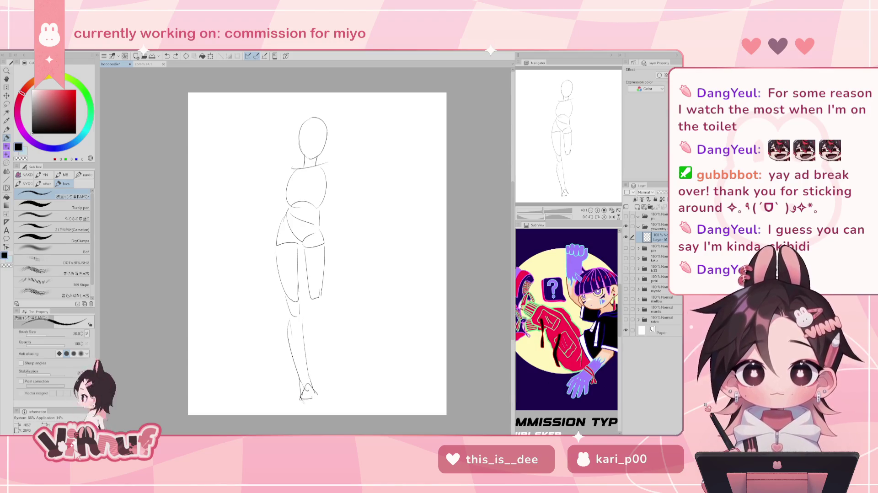
pyautogui.hotkey('ctrl', 'z')
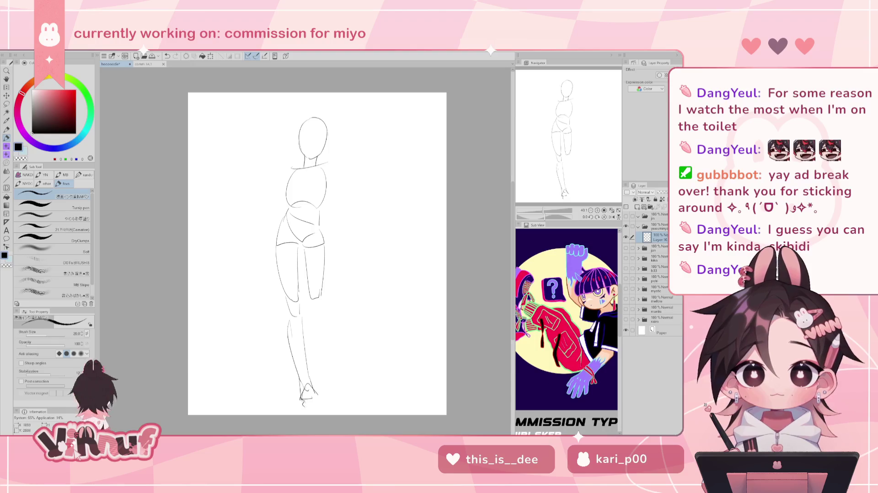
pyautogui.moveTo(301, 400); pyautogui.dragTo(321, 408)
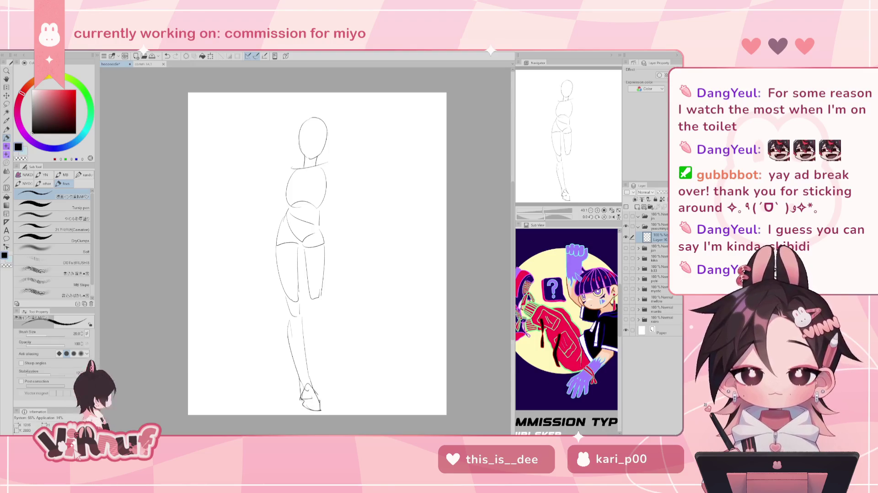
pyautogui.hotkey('ctrl', 'z')
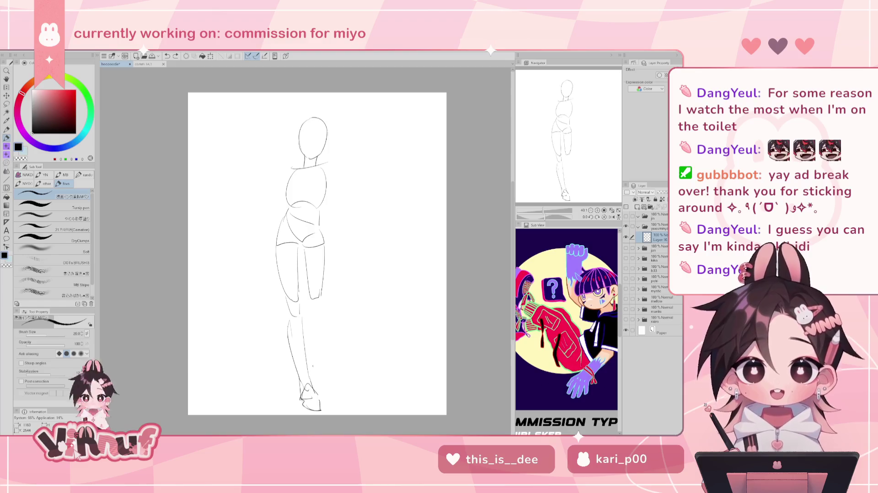
pyautogui.hotkey('ctrl', 'z')
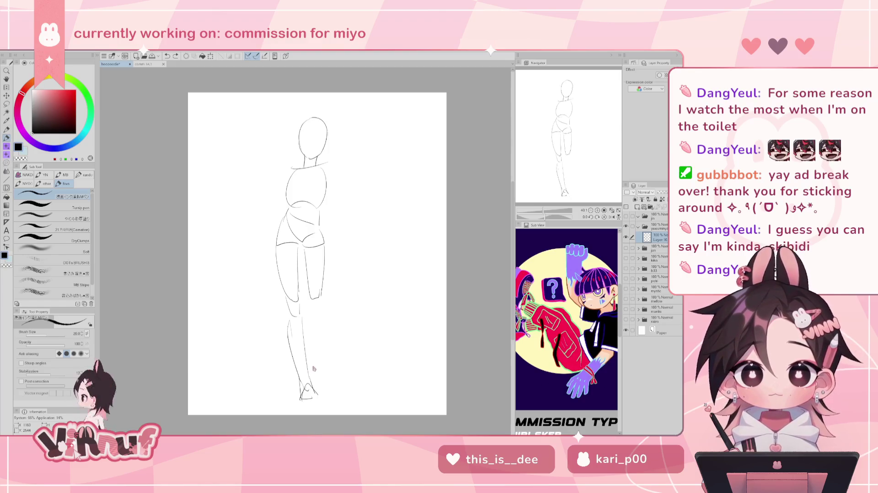
pyautogui.hotkey('ctrl', 't')
# - Squash the whole figure slightly shorter and nudge it down and left
pyautogui.moveTo(302, 402); pyautogui.dragTo(302, 374)
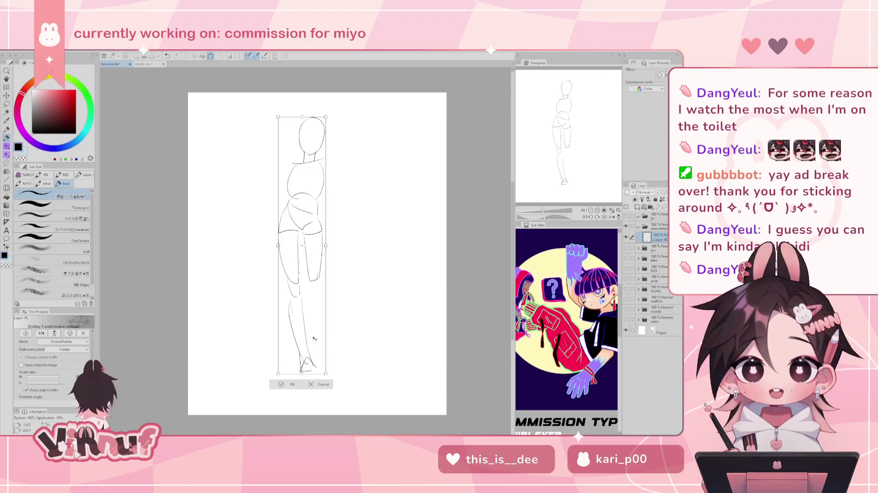
pyautogui.moveTo(313, 344); pyautogui.dragTo(302, 381)
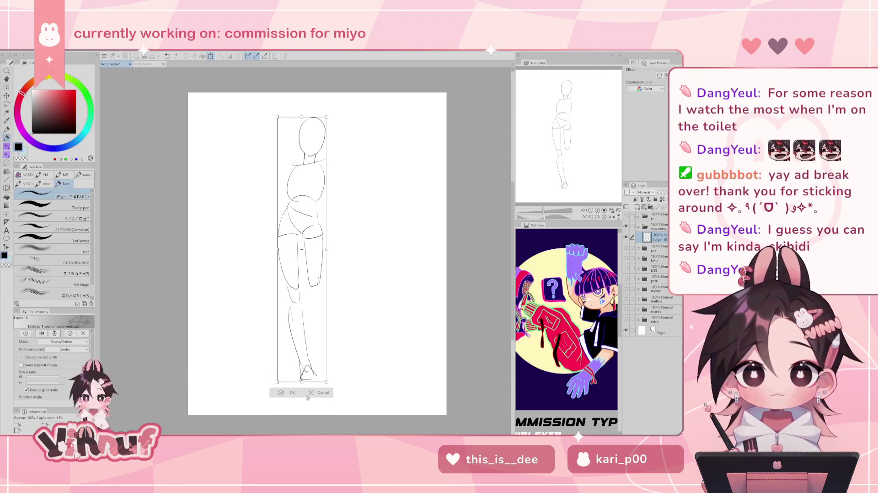
pyautogui.press('Return')
# - Lasso the head and scale it slightly smaller to fit the body
pyautogui.press('m')
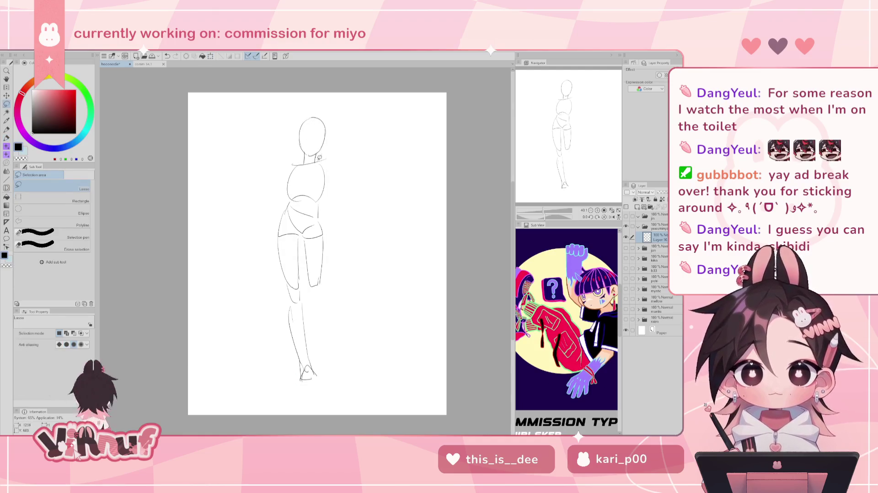
pyautogui.moveTo(320, 157)
pyautogui.mouseDown()
pyautogui.moveTo(309, 159)
pyautogui.moveTo(326, 160)
pyautogui.mouseUp()
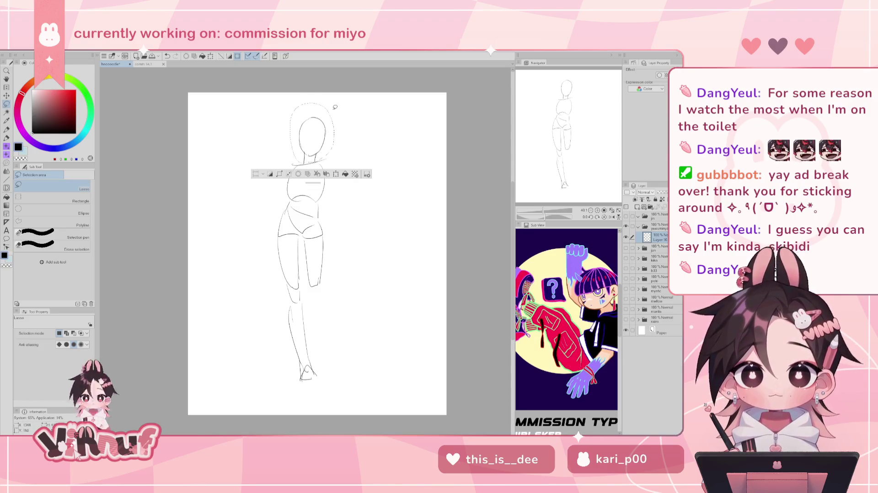
pyautogui.hotkey('ctrl', 't')
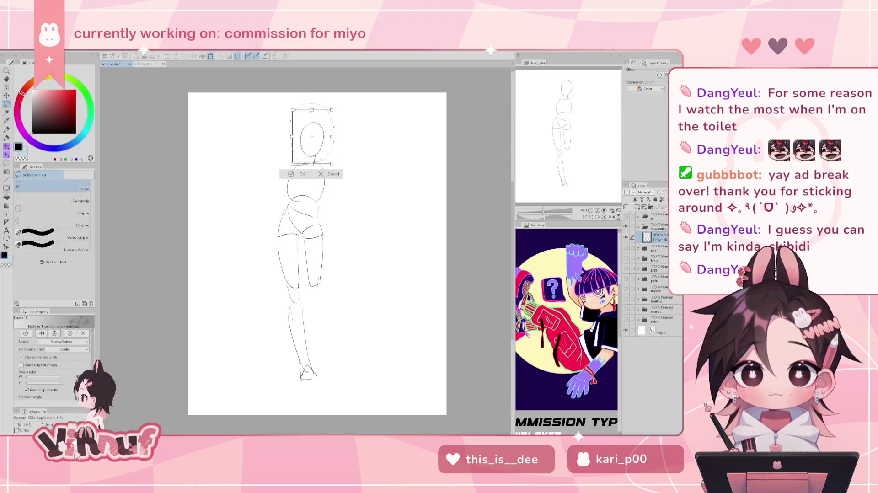
pyautogui.click(308, 175)
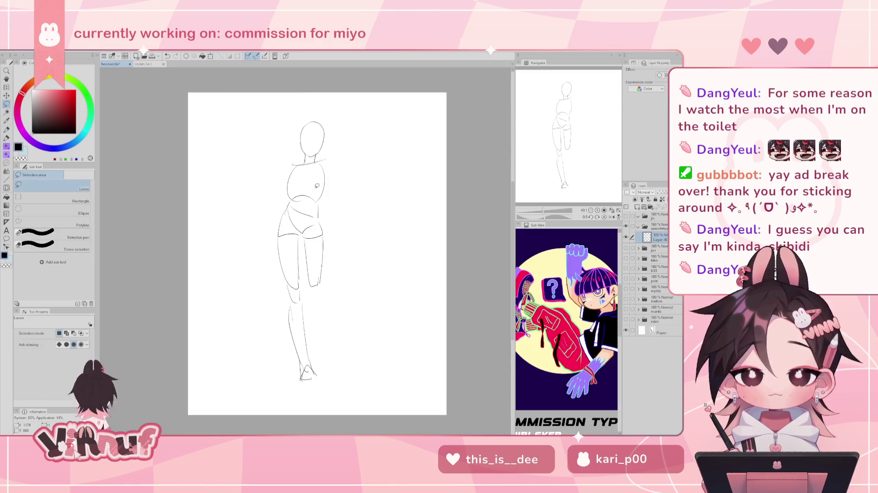
pyautogui.press('j')
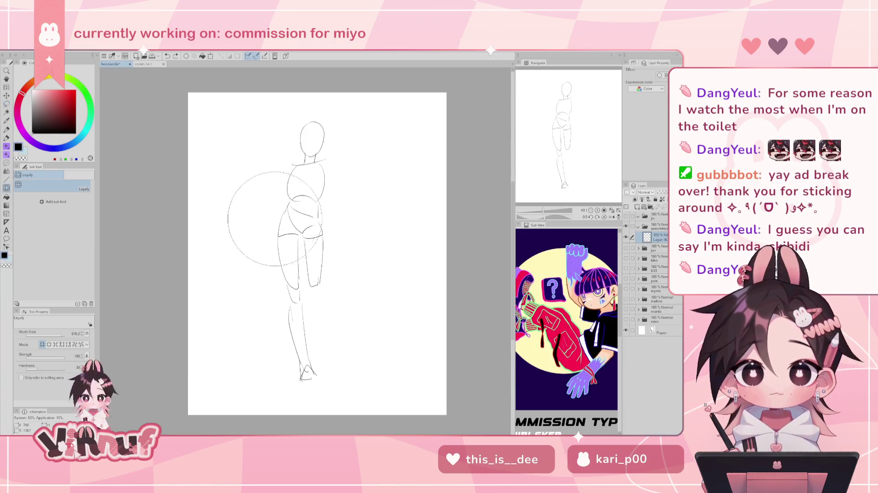
# - Liquify-push the hip contours into a new shape and warp the feet slightly
pyautogui.moveTo(338, 222); pyautogui.dragTo(346, 211)
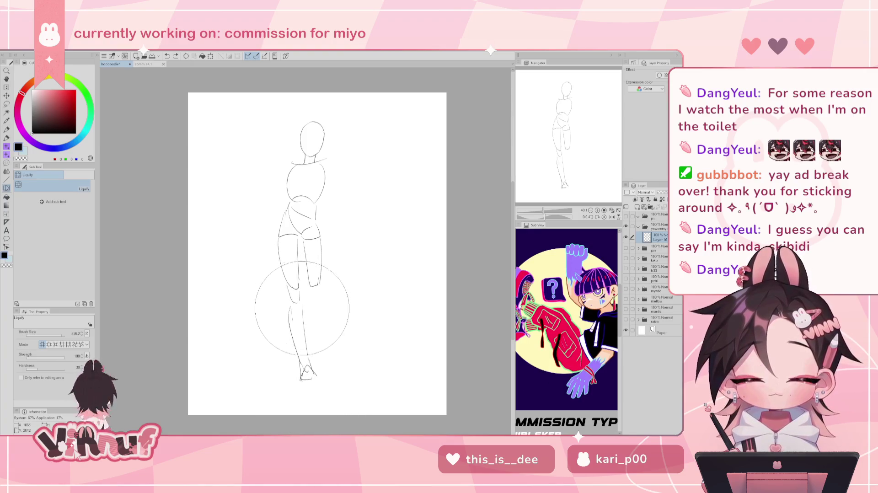
pyautogui.moveTo(317, 393); pyautogui.dragTo(312, 379)
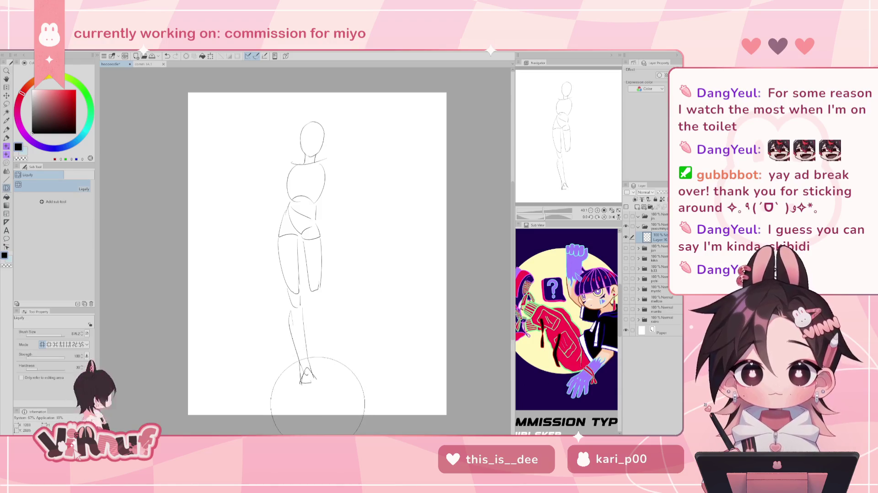
# - Try redrawing the foot outline and right shin with the pen, undoing each attempt
pyautogui.press('p')
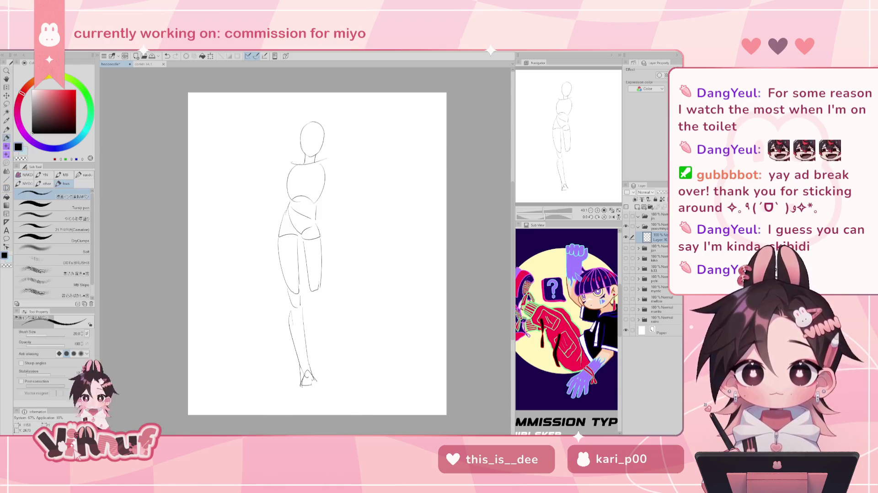
pyautogui.hotkey('ctrl', 'z')
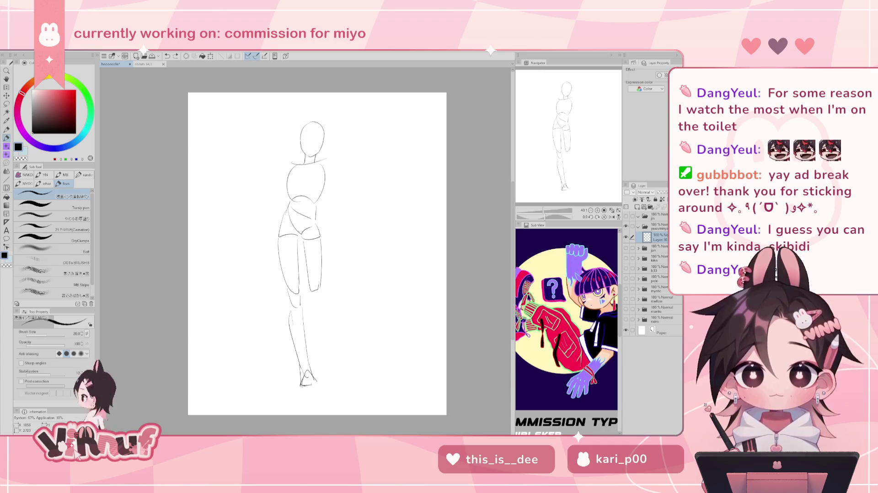
pyautogui.hotkey('ctrl', 'z')
pyautogui.moveTo(303, 385)
pyautogui.mouseDown()
pyautogui.moveTo(310, 397)
pyautogui.moveTo(319, 390)
pyautogui.mouseUp()
pyautogui.hotkey('ctrl', 'z')
pyautogui.hotkey('ctrl', 'z')
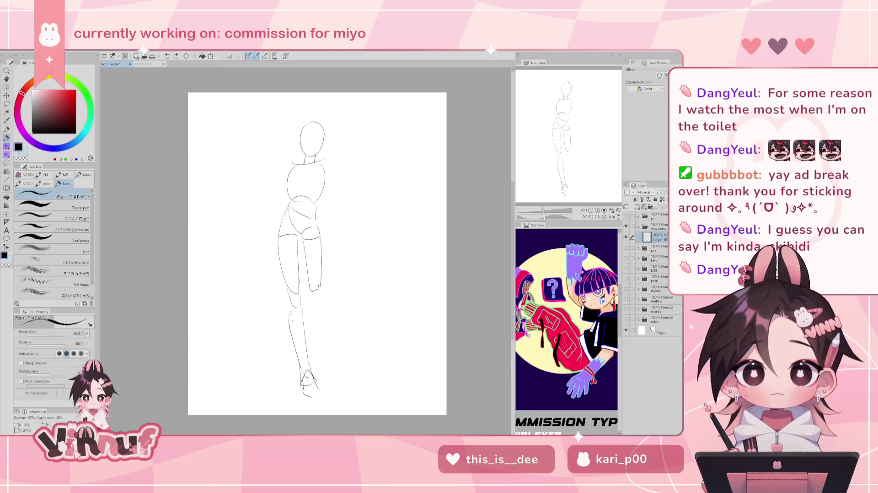
pyautogui.hotkey('ctrl', 'z')
pyautogui.hotkey('ctrl', 'z')
pyautogui.hotkey('ctrl', 'z')
pyautogui.moveTo(309, 382); pyautogui.dragTo(321, 399)
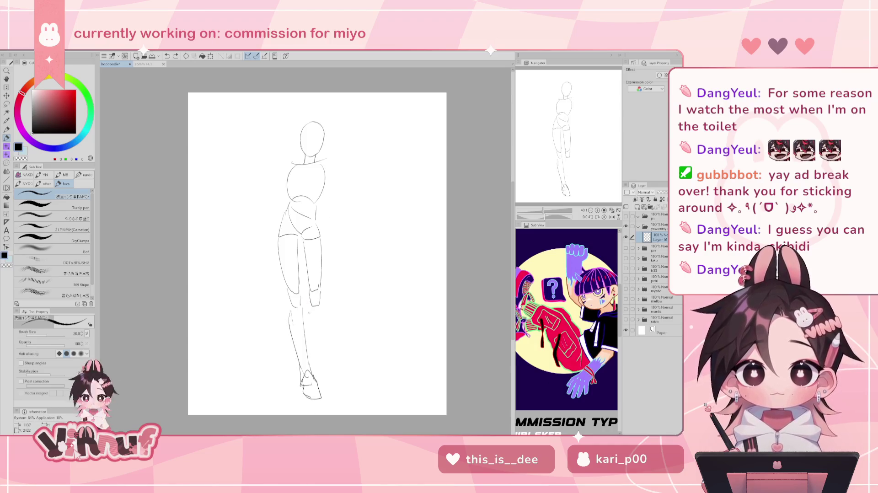
pyautogui.moveTo(324, 315); pyautogui.dragTo(324, 366)
pyautogui.hotkey('ctrl', 'z')
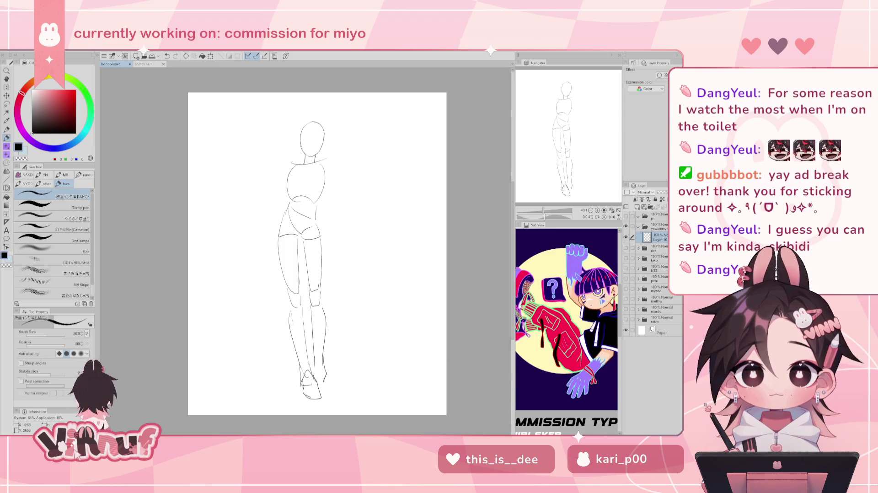
pyautogui.hotkey('ctrl', 'z')
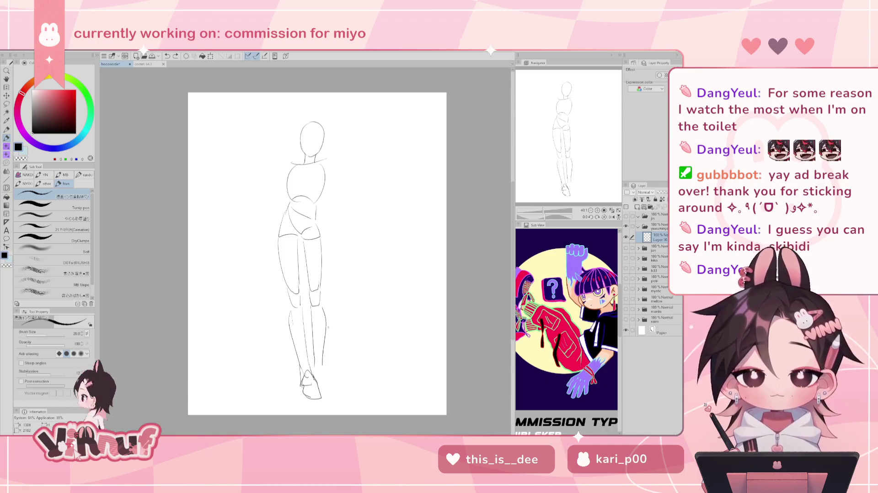
pyautogui.hotkey('ctrl', 'z')
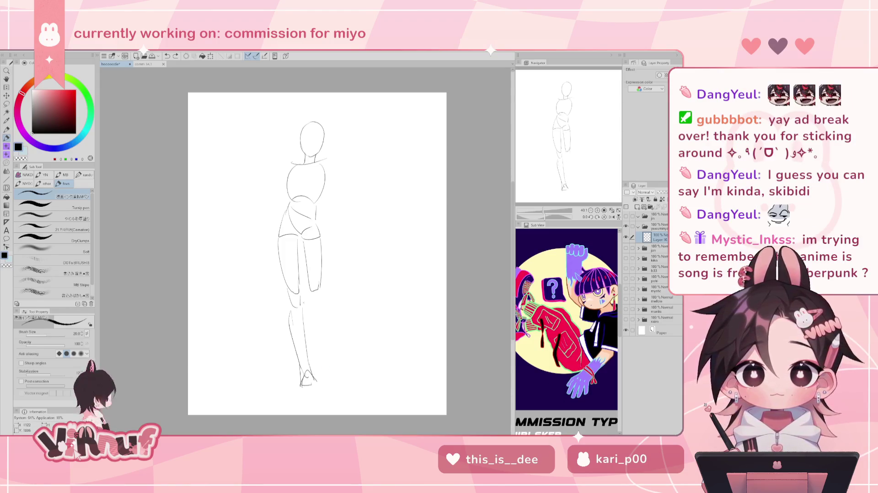
# - Erase the lower leg and foot lines, then return to the pen
pyautogui.press('e')
pyautogui.moveTo(292, 393)
pyautogui.mouseDown()
pyautogui.moveTo(323, 320)
pyautogui.moveTo(302, 341)
pyautogui.moveTo(304, 377)
pyautogui.mouseUp()
pyautogui.press('p')
pyautogui.hotkey('ctrl', 'z')
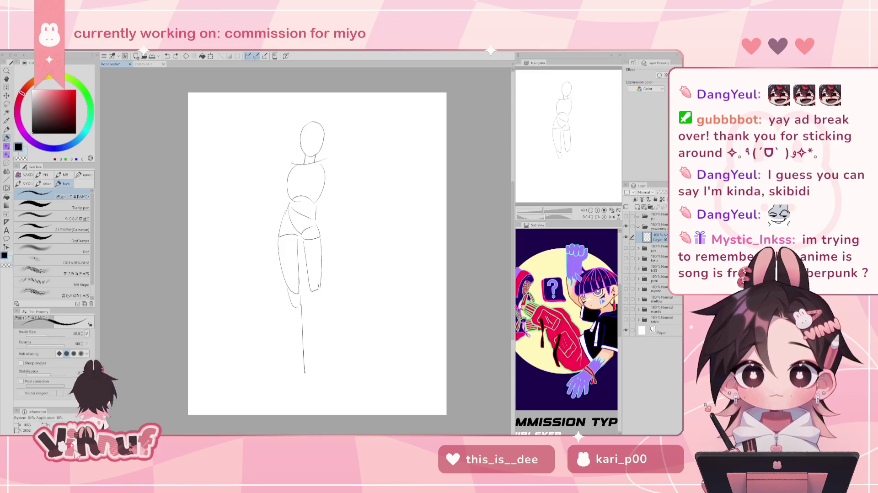
# - Draw a long back-leg line toward the foot plus a second back-leg outline
pyautogui.moveTo(300, 306); pyautogui.dragTo(306, 396)
pyautogui.hotkey('ctrl', 'z')
pyautogui.moveTo(300, 305)
pyautogui.mouseDown()
pyautogui.moveTo(308, 395)
pyautogui.moveTo(299, 394)
pyautogui.moveTo(310, 407)
pyautogui.mouseUp()
pyautogui.hotkey('ctrl', 'z')
pyautogui.hotkey('ctrl', 'z')
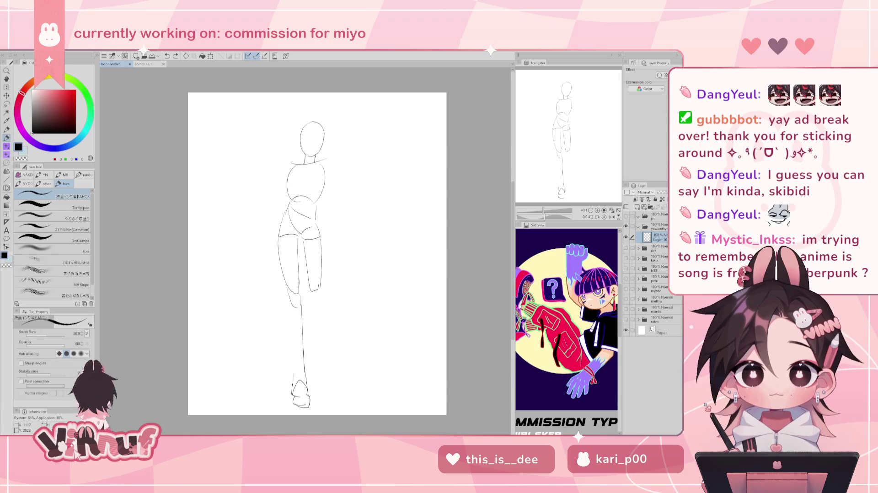
pyautogui.moveTo(289, 308); pyautogui.dragTo(293, 376)
pyautogui.hotkey('ctrl', 'z')
pyautogui.hotkey('ctrl', 'z')
pyautogui.hotkey('ctrl', 'z')
pyautogui.hotkey('ctrl', 'z')
pyautogui.moveTo(290, 307); pyautogui.dragTo(290, 378)
pyautogui.hotkey('ctrl', 'z')
pyautogui.moveTo(289, 308); pyautogui.dragTo(293, 379)
pyautogui.hotkey('ctrl', 'z')
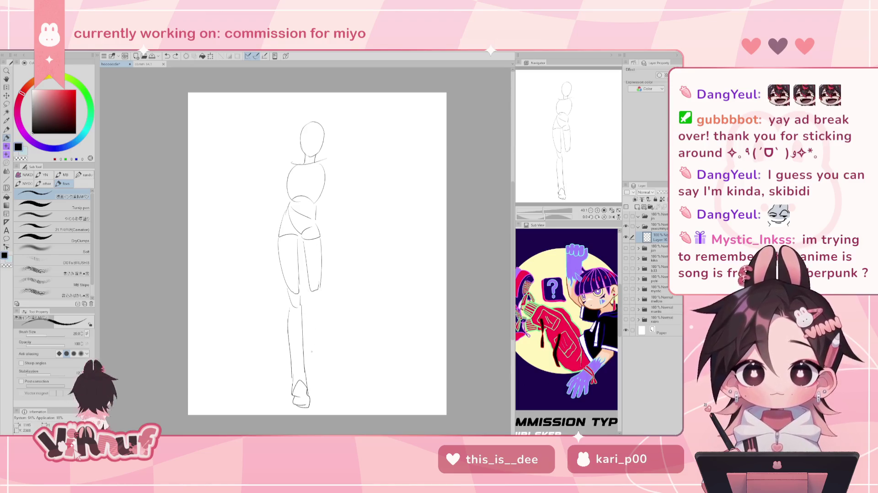
# - Sketch the outer line of the right lower leg below the knee
pyautogui.moveTo(310, 291)
pyautogui.mouseDown()
pyautogui.moveTo(319, 307)
pyautogui.moveTo(316, 368)
pyautogui.mouseUp()
pyautogui.hotkey('ctrl', 'z')
pyautogui.hotkey('ctrl', 'z')
pyautogui.moveTo(310, 321); pyautogui.dragTo(315, 369)
pyautogui.hotkey('ctrl', 'z')
pyautogui.hotkey('ctrl', 'z')
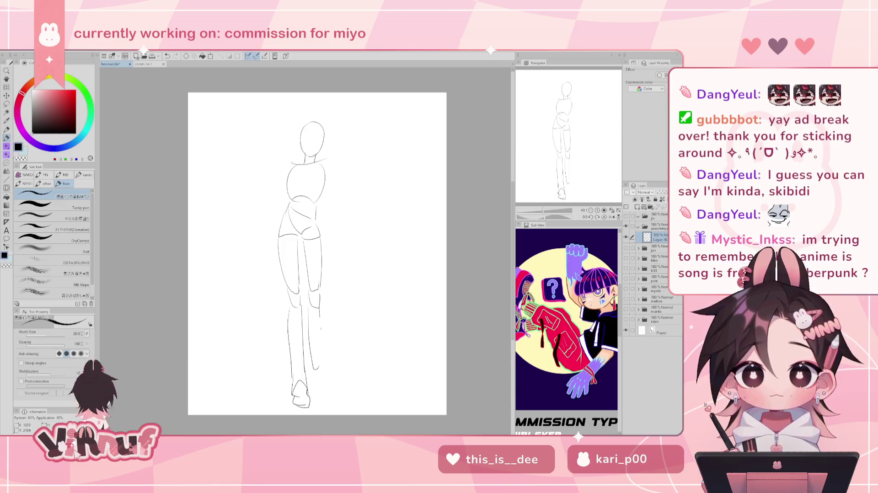
pyautogui.hotkey('ctrl', 'z')
pyautogui.hotkey('ctrl', 'y')
pyautogui.hotkey('ctrl', 'z')
pyautogui.hotkey('ctrl', 'y')
pyautogui.moveTo(321, 311)
pyautogui.mouseDown()
pyautogui.moveTo(323, 357)
pyautogui.moveTo(312, 383)
pyautogui.mouseUp()
# - Draw the inner lower-leg and ankle lines of the right leg
pyautogui.hotkey('ctrl', 'z')
pyautogui.moveTo(321, 352); pyautogui.dragTo(323, 370)
pyautogui.hotkey('ctrl', 'z')
pyautogui.moveTo(312, 364)
pyautogui.mouseDown()
pyautogui.moveTo(312, 385)
pyautogui.moveTo(313, 376)
pyautogui.mouseUp()
pyautogui.hotkey('ctrl', 'z')
pyautogui.hotkey('ctrl', 'z')
pyautogui.hotkey('ctrl', 'z')
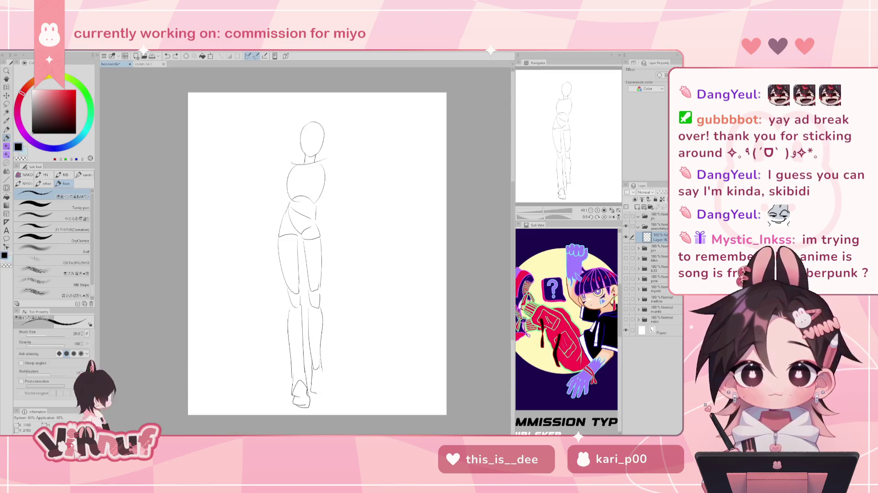
pyautogui.hotkey('ctrl', 'z')
pyautogui.moveTo(322, 362); pyautogui.dragTo(322, 391)
pyautogui.hotkey('ctrl', 'z')
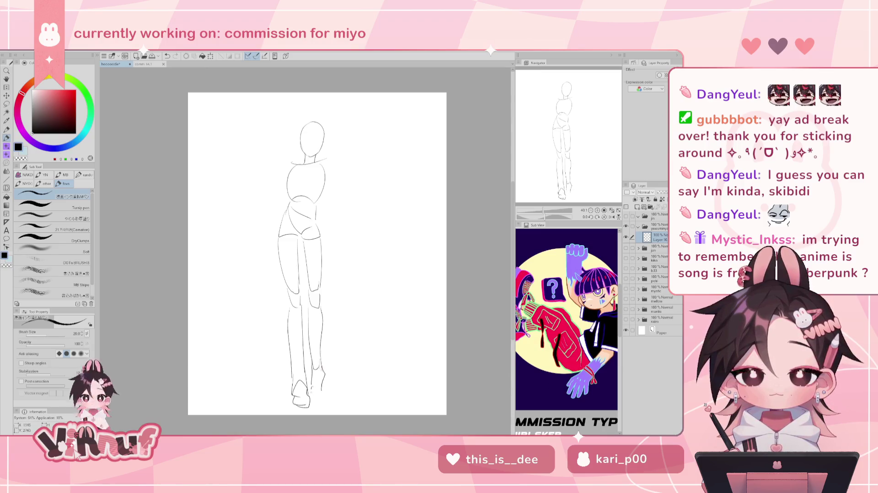
pyautogui.hotkey('ctrl', 'z')
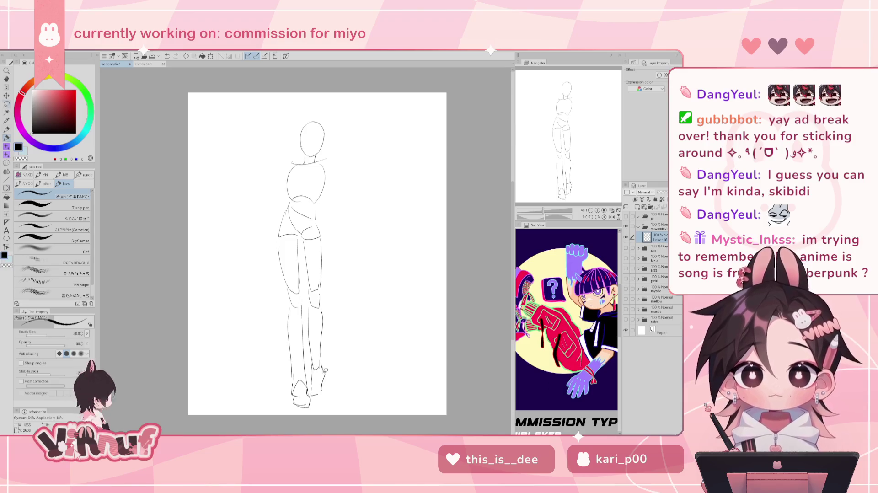
# - Lasso-select the lower leg and start transforming it
pyautogui.press('m')
pyautogui.moveTo(323, 234)
pyautogui.mouseDown()
pyautogui.moveTo(321, 218)
pyautogui.moveTo(304, 233)
pyautogui.moveTo(312, 391)
pyautogui.moveTo(351, 330)
pyautogui.mouseUp()
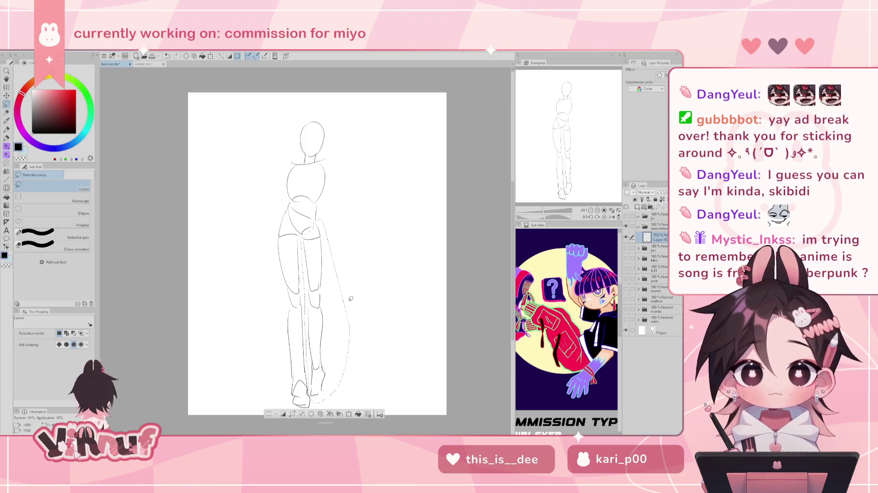
pyautogui.hotkey('ctrl', 't')
# - Rotate the selected leg to a more vertical angle
pyautogui.moveTo(308, 234); pyautogui.dragTo(328, 280)
pyautogui.moveTo(339, 195); pyautogui.dragTo(329, 257)
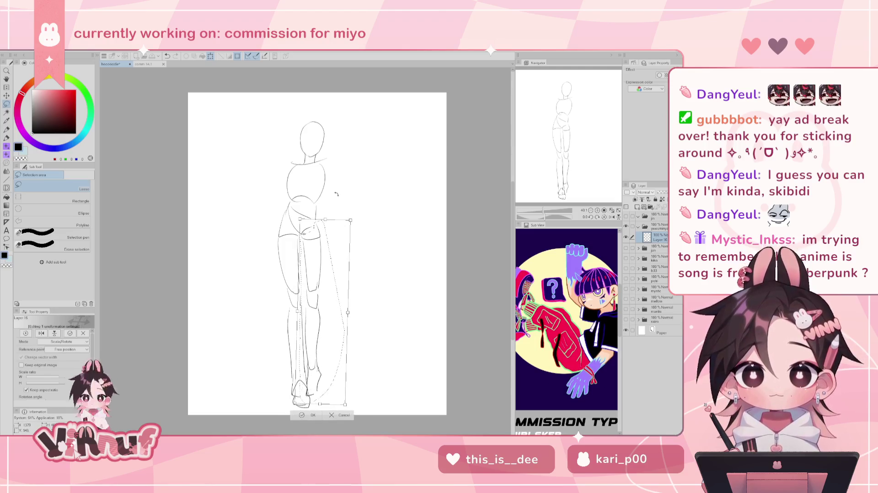
pyautogui.click(311, 417)
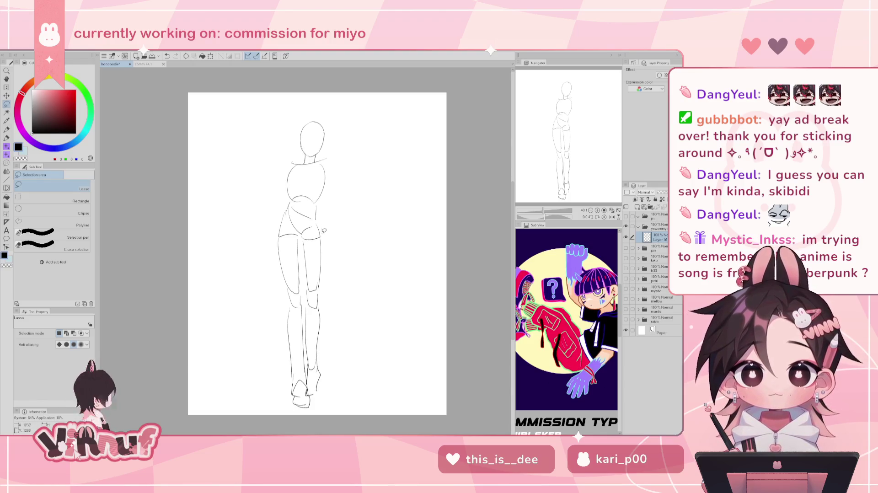
# - Select the body from the waist down and rotate it upright around a waist pivot
pyautogui.moveTo(327, 222)
pyautogui.mouseDown()
pyautogui.moveTo(237, 323)
pyautogui.moveTo(348, 329)
pyautogui.mouseUp()
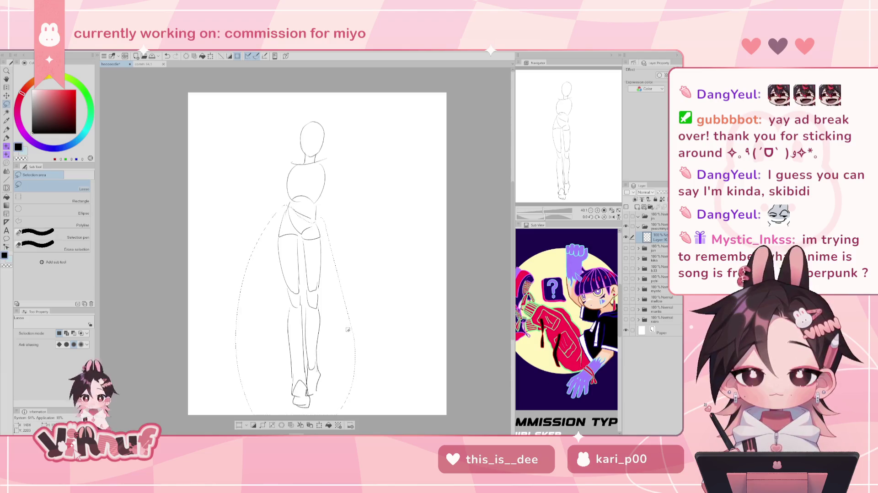
pyautogui.hotkey('ctrl', 't')
pyautogui.moveTo(300, 263)
pyautogui.mouseDown()
pyautogui.moveTo(287, 210)
pyautogui.moveTo(312, 226)
pyautogui.moveTo(293, 214)
pyautogui.mouseUp()
pyautogui.moveTo(336, 194); pyautogui.dragTo(333, 185)
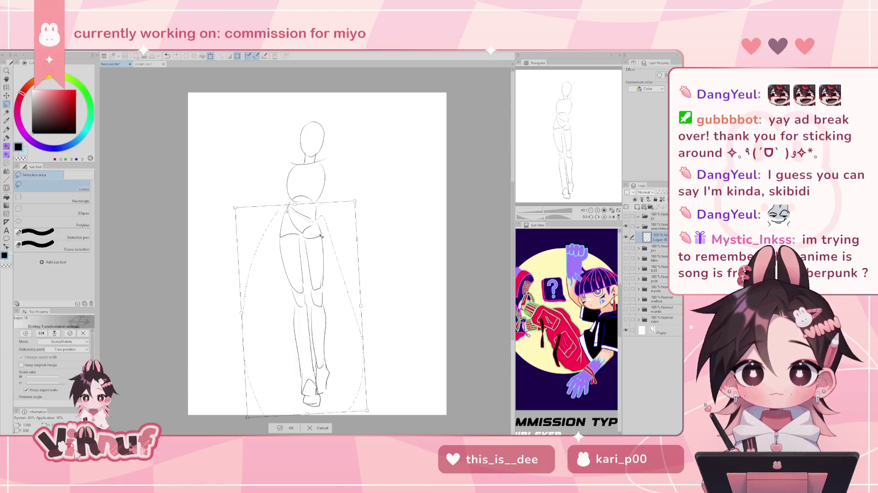
pyautogui.click(292, 428)
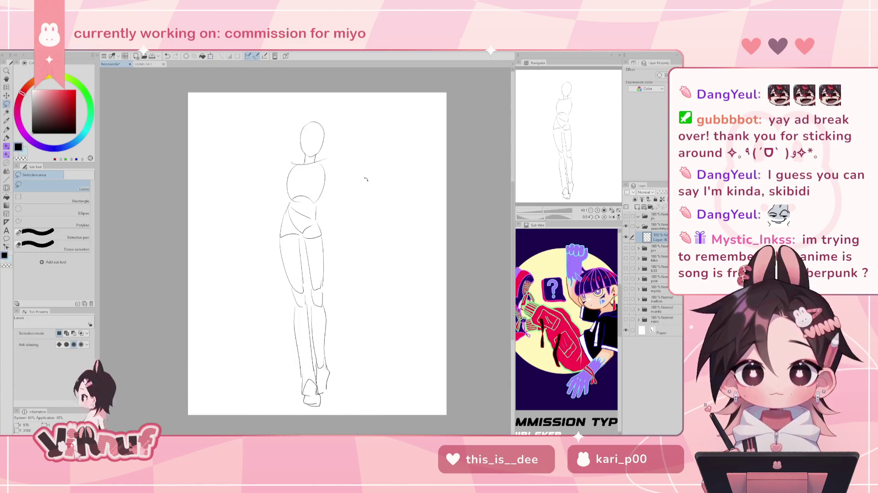
pyautogui.hotkey('ctrl', 'z')
pyautogui.moveTo(384, 226); pyautogui.dragTo(388, 239)
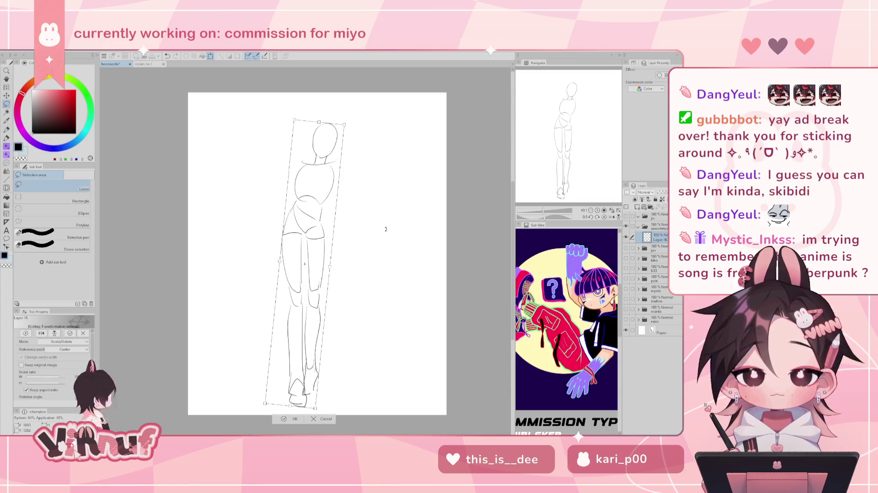
pyautogui.hotkey('ctrl', 'z')
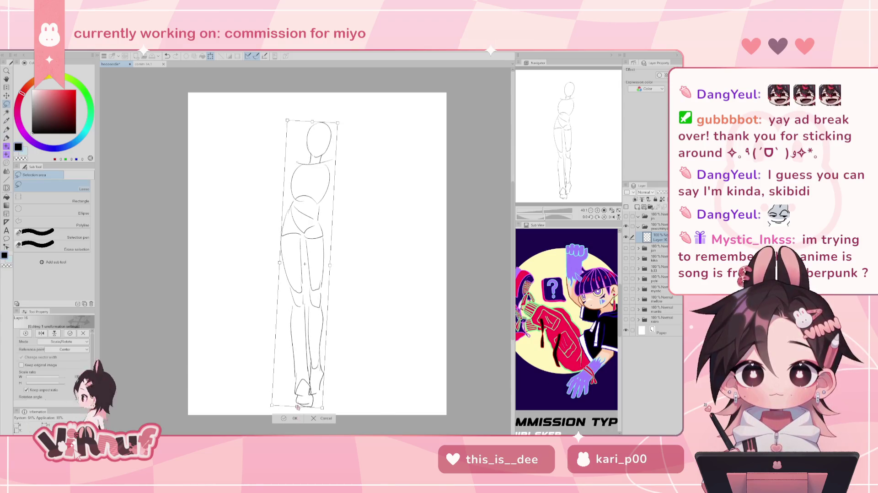
pyautogui.press('Return')
# - Liquify the lower legs and feet upward with a large, then about 290, brush
pyautogui.press('j')
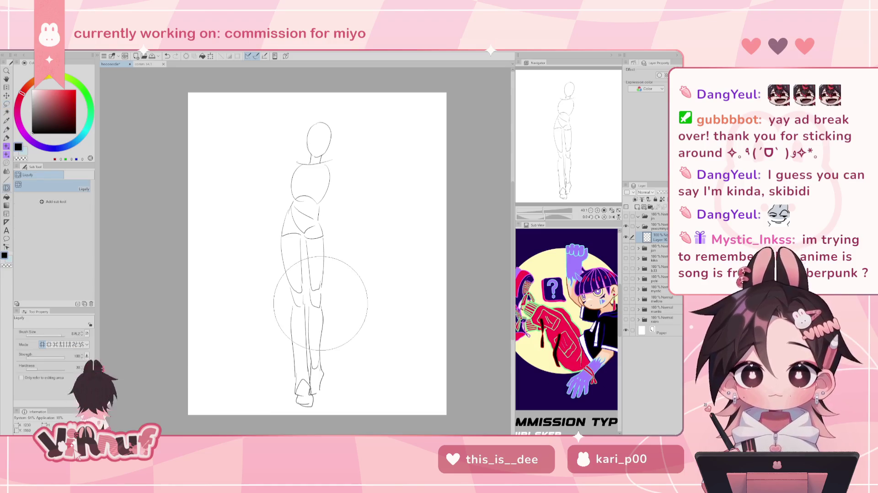
pyautogui.click(65, 336)
pyautogui.moveTo(66, 339); pyautogui.dragTo(67, 339)
pyautogui.moveTo(317, 404); pyautogui.dragTo(328, 422)
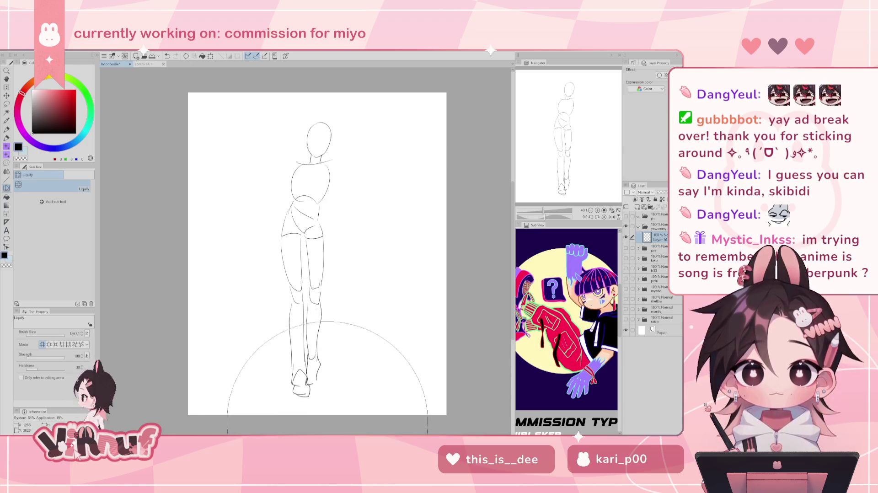
pyautogui.click(59, 333)
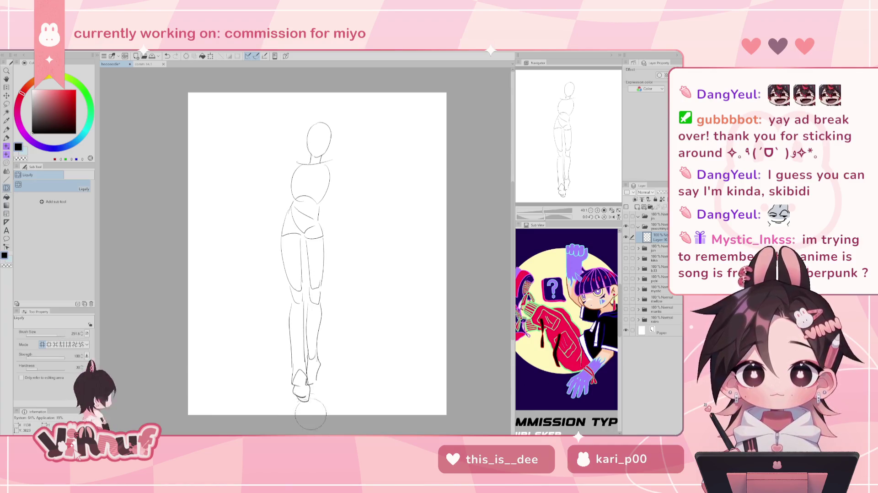
pyautogui.moveTo(316, 366)
pyautogui.mouseDown()
pyautogui.moveTo(324, 373)
pyautogui.moveTo(299, 389)
pyautogui.moveTo(293, 363)
pyautogui.moveTo(307, 414)
pyautogui.moveTo(321, 408)
pyautogui.mouseUp()
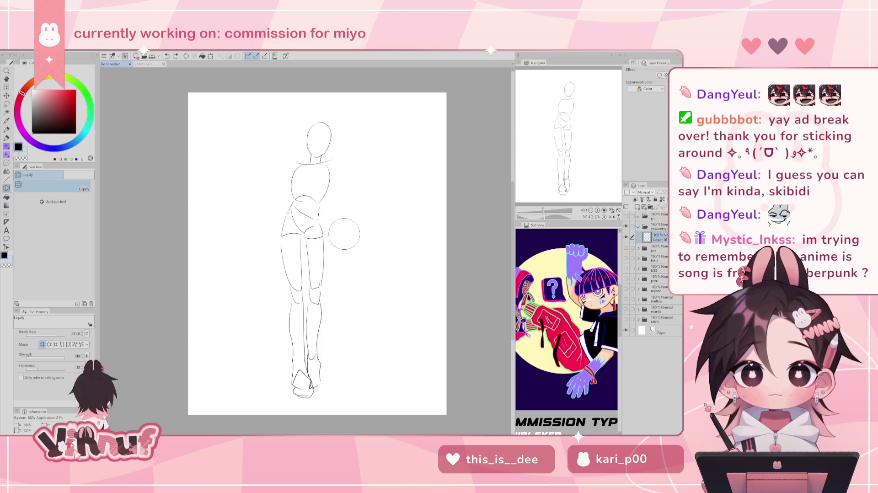
# - Lasso the head and torso and tilt them slightly counter-clockwise
pyautogui.press('m')
pyautogui.moveTo(307, 200)
pyautogui.mouseDown()
pyautogui.moveTo(320, 201)
pyautogui.moveTo(296, 203)
pyautogui.mouseUp()
pyautogui.hotkey('ctrl', 't')
pyautogui.moveTo(366, 158); pyautogui.dragTo(363, 145)
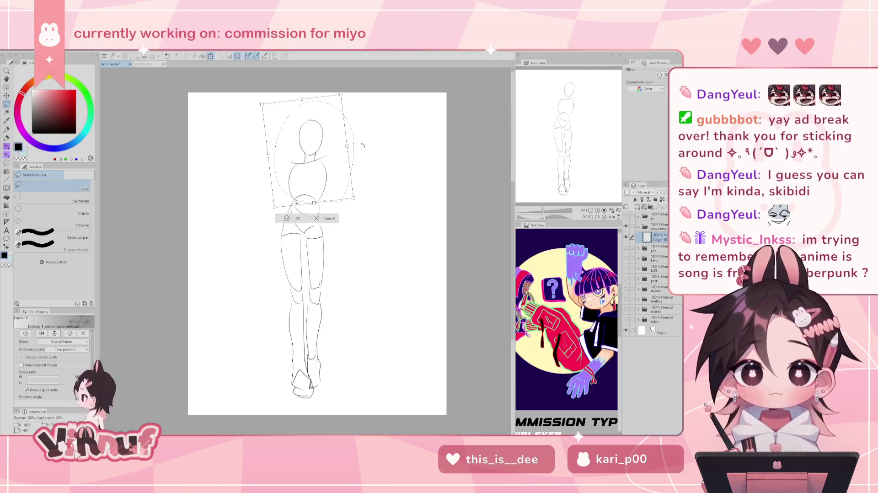
# - Commit the head-and-torso rotation and clear the selection
pyautogui.press('Return')
pyautogui.hotkey('ctrl', 'd')
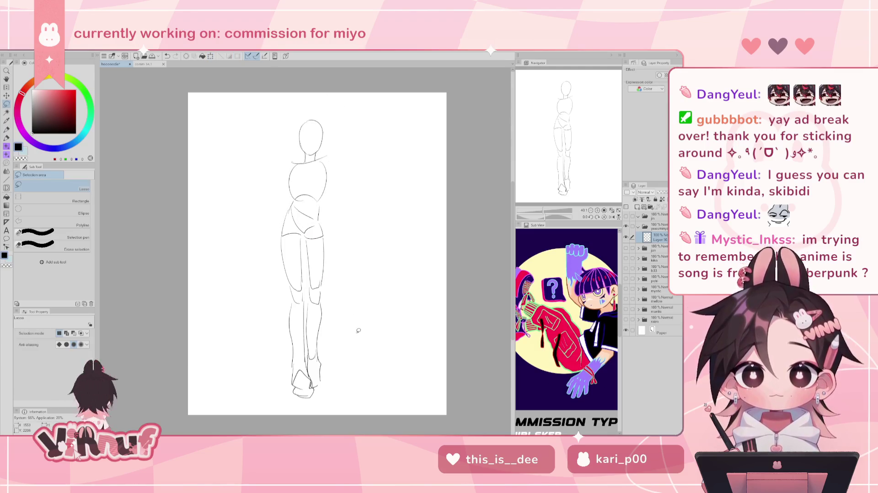
pyautogui.press('p')
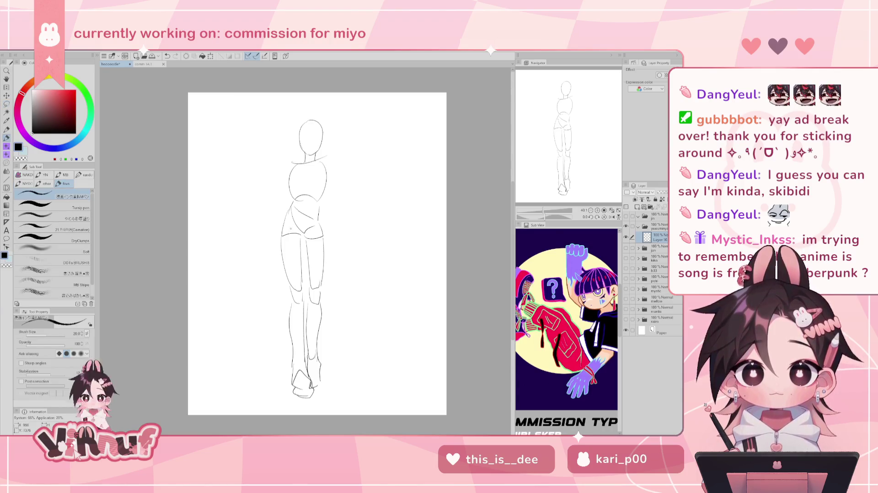
# - Reshape the waist and hip contours with Liquify at brush size 500
pyautogui.press('j')
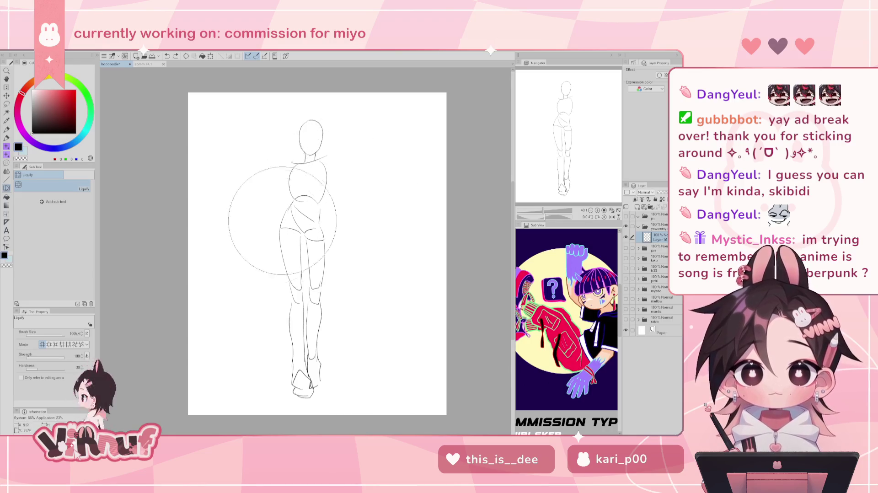
pyautogui.press('[')
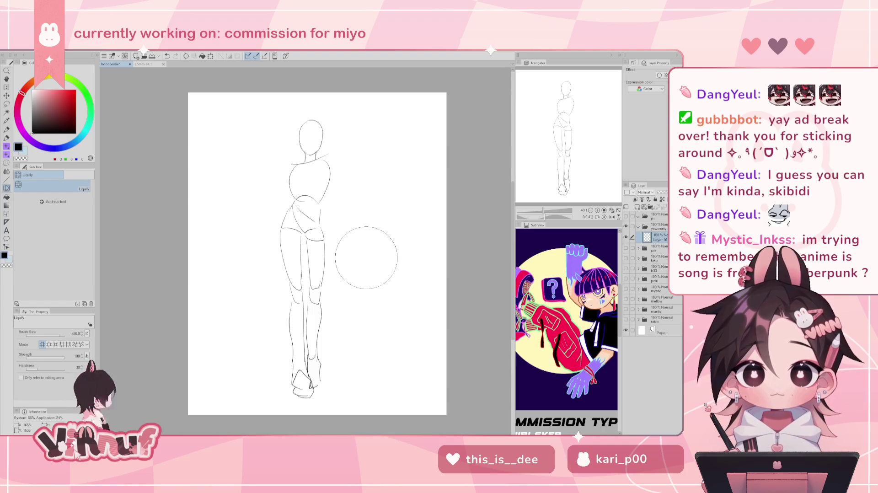
pyautogui.press('p')
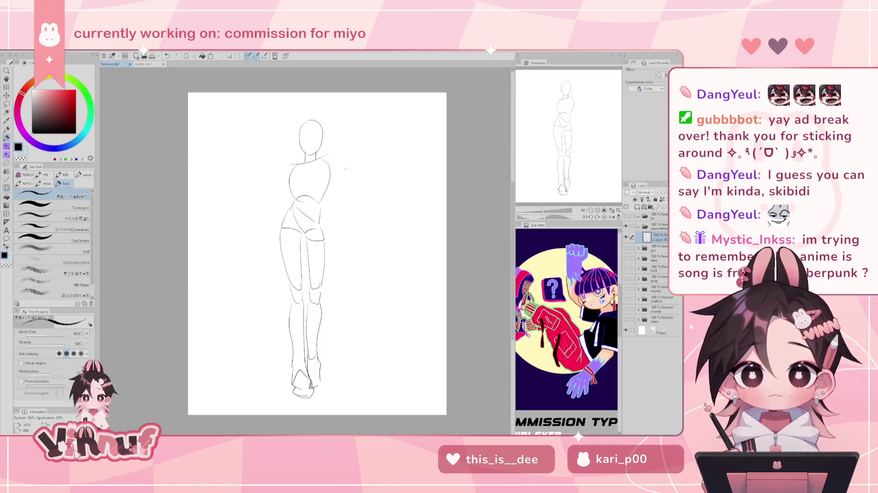
# - Sketch the left shoulder curve and extend it down the arm, retrying with undo
pyautogui.moveTo(292, 166); pyautogui.dragTo(287, 197)
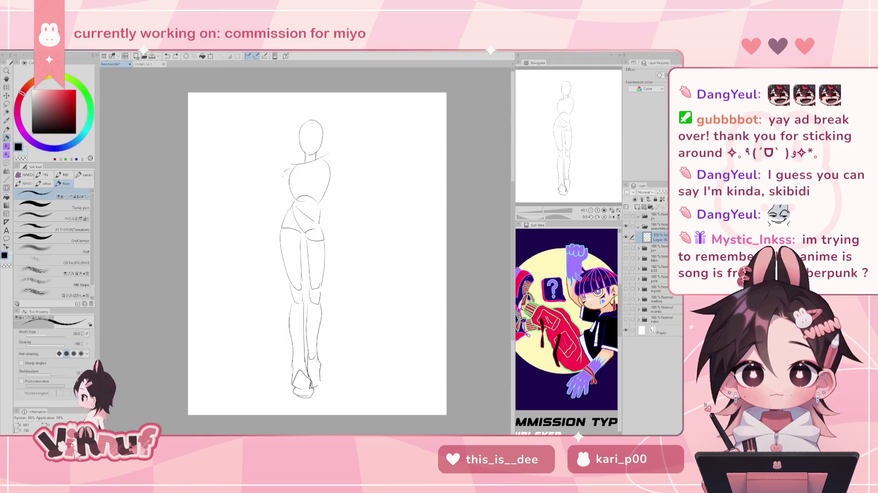
pyautogui.hotkey('ctrl', 'z')
pyautogui.moveTo(293, 164); pyautogui.dragTo(288, 185)
pyautogui.hotkey('ctrl', 'z')
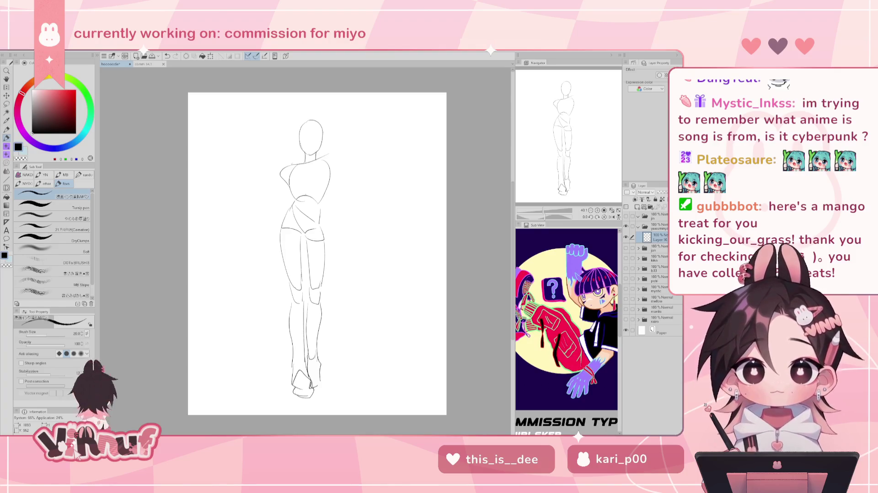
pyautogui.hotkey('ctrl', 'z')
pyautogui.moveTo(282, 166)
pyautogui.mouseDown()
pyautogui.moveTo(279, 188)
pyautogui.moveTo(290, 184)
pyautogui.moveTo(272, 208)
pyautogui.mouseUp()
pyautogui.hotkey('ctrl', 'z')
# - Undo the hanging left-arm attempts and rough in a small hand stroke beside the head
pyautogui.hotkey('ctrl', 'z')
pyautogui.hotkey('ctrl', 'z')
pyautogui.moveTo(288, 187); pyautogui.dragTo(264, 228)
pyautogui.hotkey('ctrl', 'z')
pyautogui.hotkey('ctrl', 'z')
pyautogui.hotkey('ctrl', 'z')
pyautogui.moveTo(279, 183); pyautogui.dragTo(274, 212)
pyautogui.moveTo(285, 198); pyautogui.dragTo(273, 211)
pyautogui.hotkey('ctrl', 'z')
pyautogui.moveTo(288, 187); pyautogui.dragTo(266, 229)
pyautogui.hotkey('ctrl', 'z')
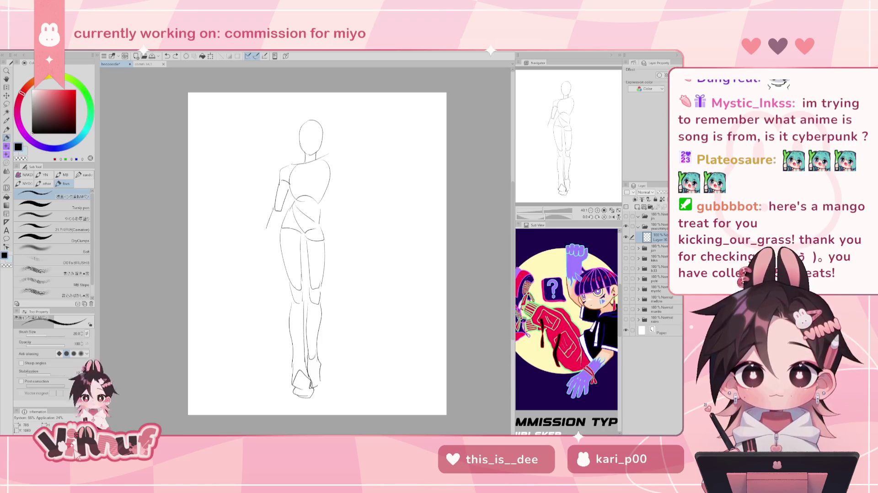
pyautogui.hotkey('ctrl', 'z')
pyautogui.hotkey('ctrl', 'z')
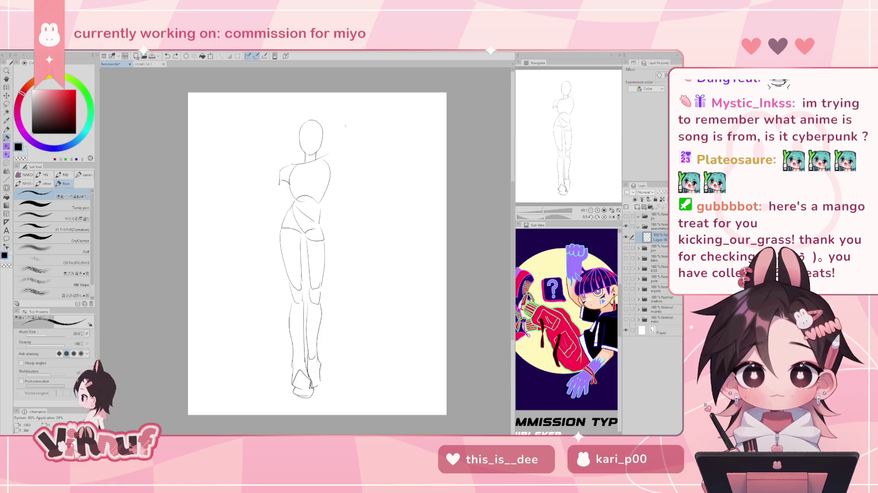
pyautogui.hotkey('ctrl', 'z')
pyautogui.moveTo(324, 133)
pyautogui.mouseDown()
pyautogui.moveTo(336, 137)
pyautogui.moveTo(323, 137)
pyautogui.moveTo(336, 149)
pyautogui.mouseUp()
pyautogui.hotkey('ctrl', 'z')
pyautogui.hotkey('ctrl', 'z')
pyautogui.hotkey('ctrl', 'z')
pyautogui.hotkey('ctrl', 'z')
pyautogui.hotkey('ctrl', 'z')
pyautogui.hotkey('ctrl', 'z')
pyautogui.hotkey('ctrl', 'z')
pyautogui.hotkey('ctrl', 'z')
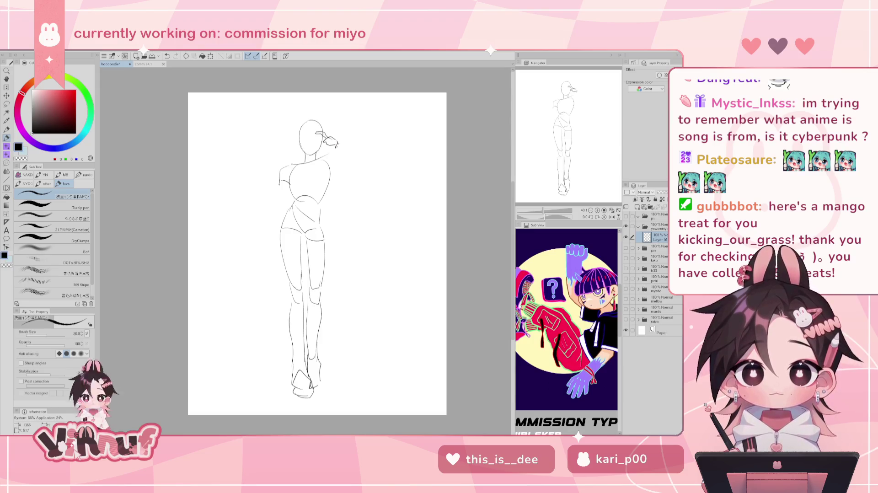
# - Clear the small strokes beside the head and draw a longer hand stroke
pyautogui.hotkey('ctrl', 'z')
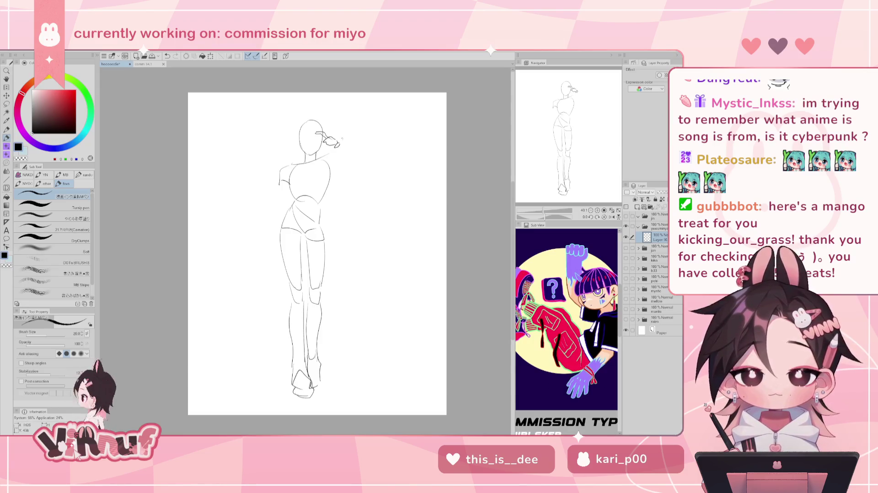
pyautogui.press('e')
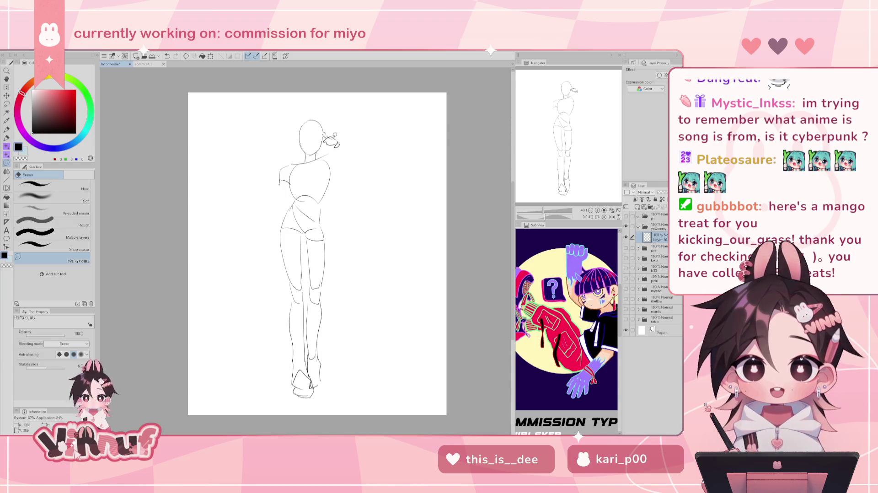
pyautogui.press('p')
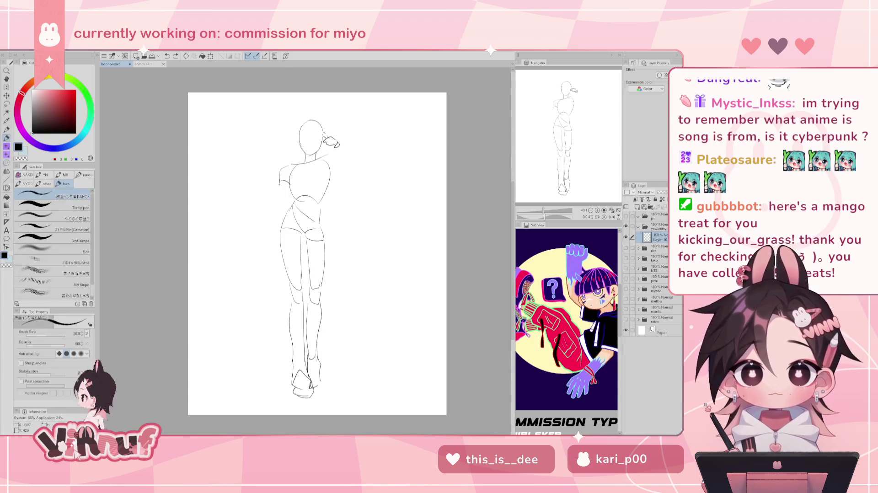
pyautogui.hotkey('ctrl', 'z')
pyautogui.hotkey('ctrl', 'z')
pyautogui.hotkey('ctrl', 'z')
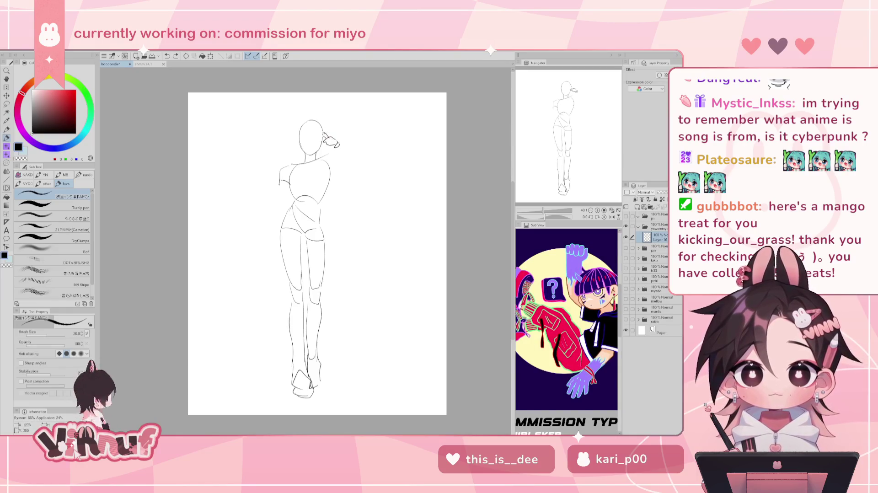
pyautogui.hotkey('ctrl', 'z')
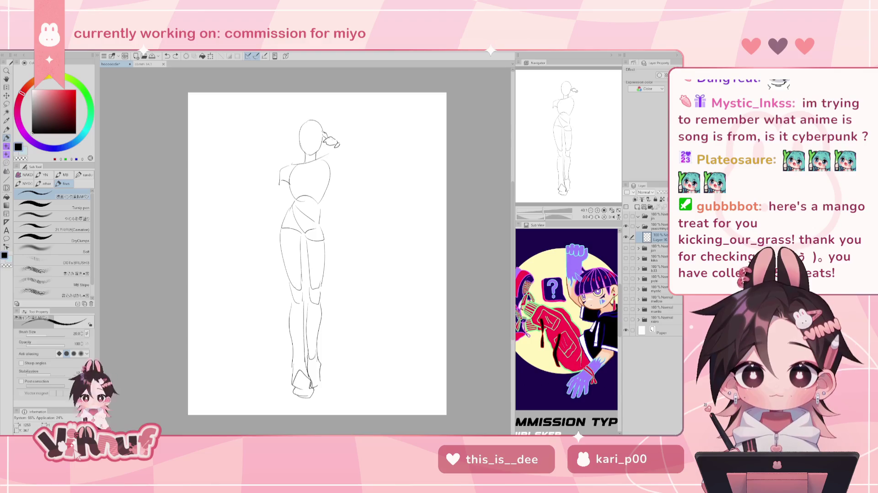
pyautogui.hotkey('ctrl', 'z')
pyautogui.moveTo(317, 139); pyautogui.dragTo(324, 131)
pyautogui.hotkey('ctrl', 'z')
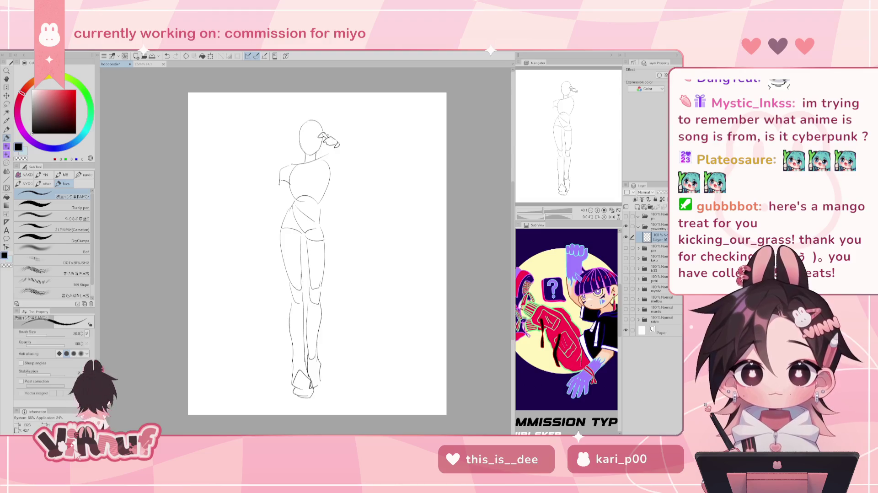
pyautogui.hotkey('ctrl', 'z')
pyautogui.moveTo(333, 142); pyautogui.dragTo(346, 151)
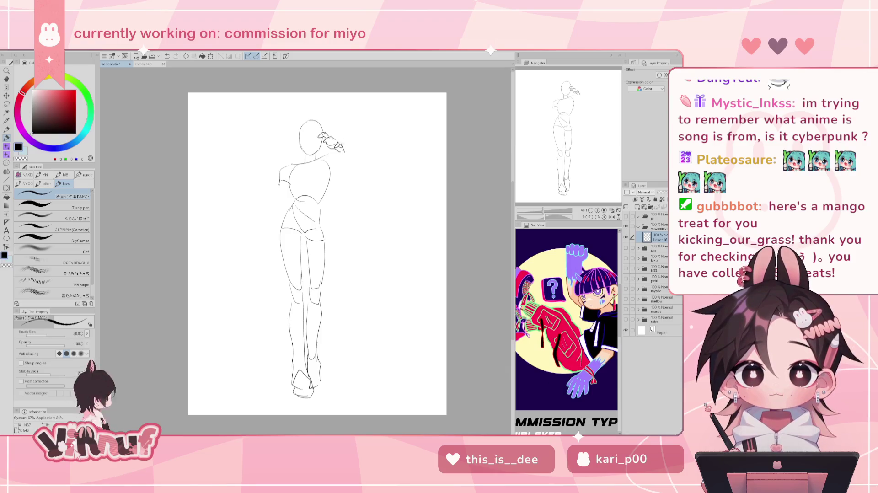
# - Touch up the hand with the eraser, undoing and restoring its small strokes
pyautogui.press('e')
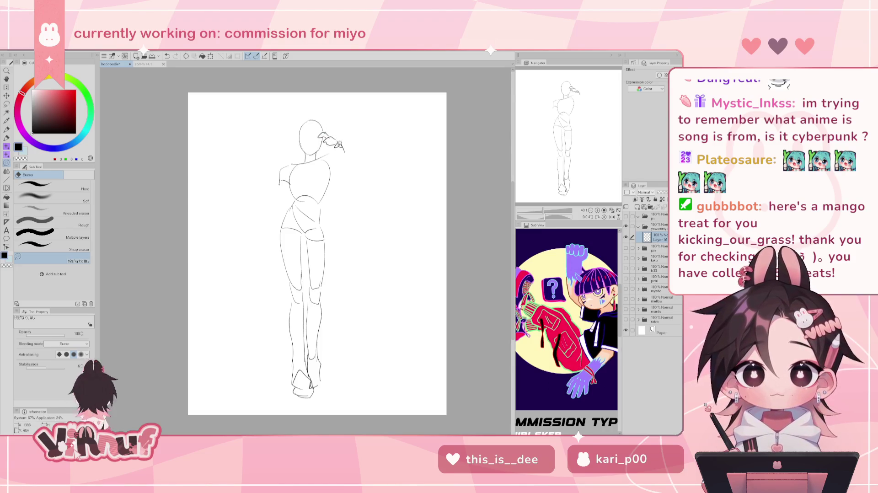
pyautogui.press('p')
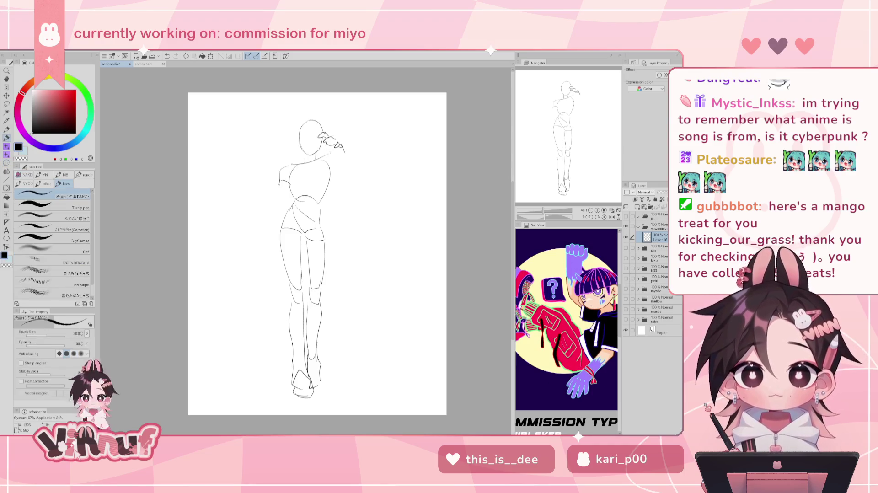
pyautogui.hotkey('ctrl', 'z')
pyautogui.hotkey('ctrl', 'y')
pyautogui.hotkey('ctrl', 'z')
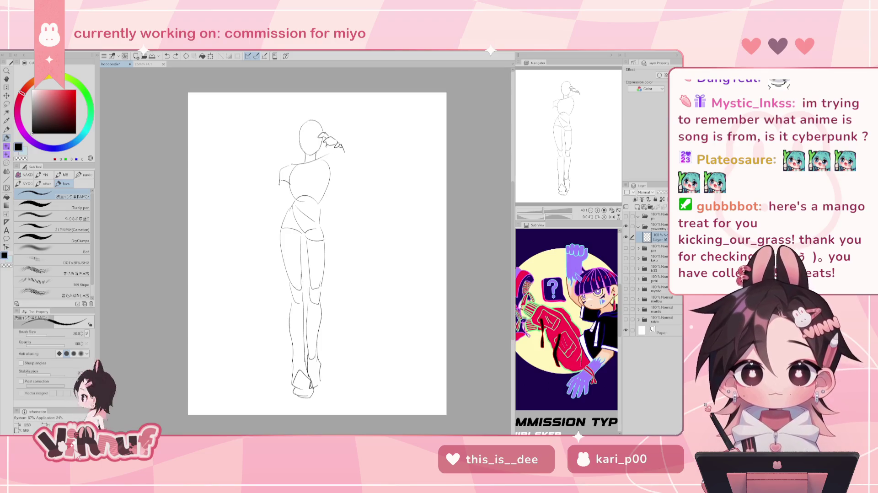
pyautogui.hotkey('ctrl', 'z')
pyautogui.hotkey('ctrl', 'y')
pyautogui.hotkey('ctrl', 'z')
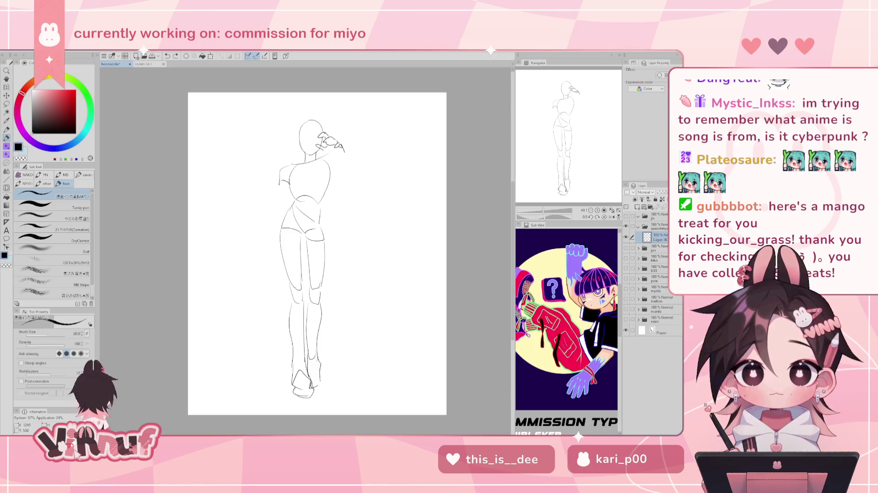
# - Remove more small hand strokes and redraw a short stroke at the hand
pyautogui.hotkey('ctrl', 'z')
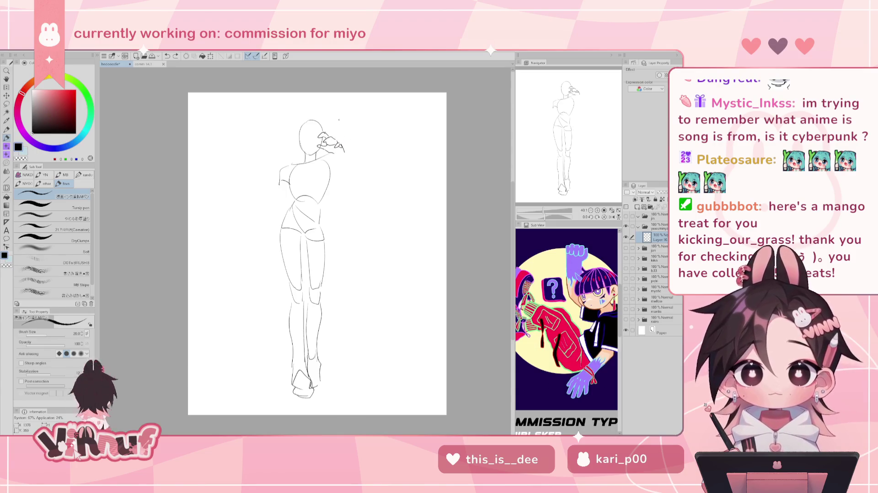
pyautogui.hotkey('ctrl', 'z')
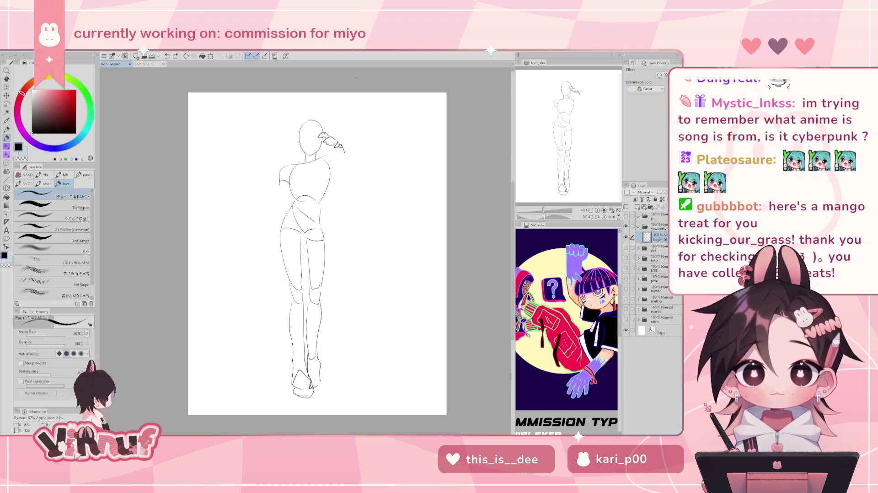
pyautogui.hotkey('ctrl', 'z')
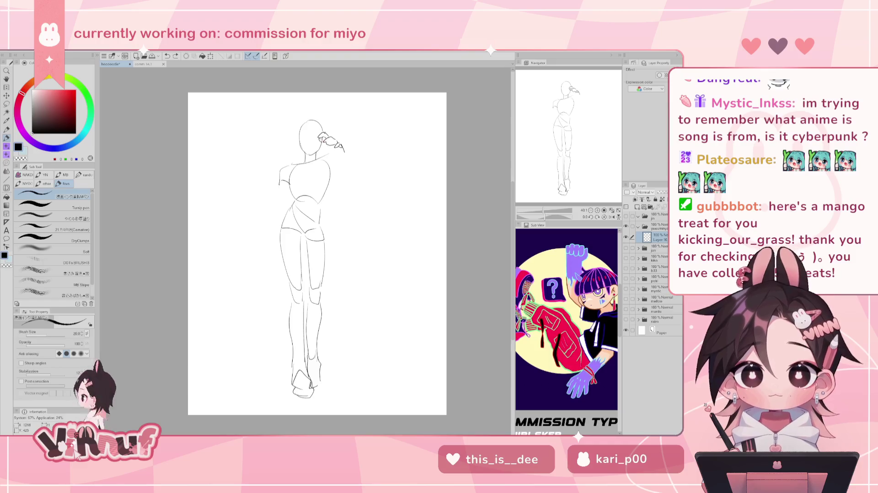
pyautogui.moveTo(323, 143); pyautogui.dragTo(334, 152)
pyautogui.hotkey('ctrl', 'z')
pyautogui.hotkey('ctrl', 'z')
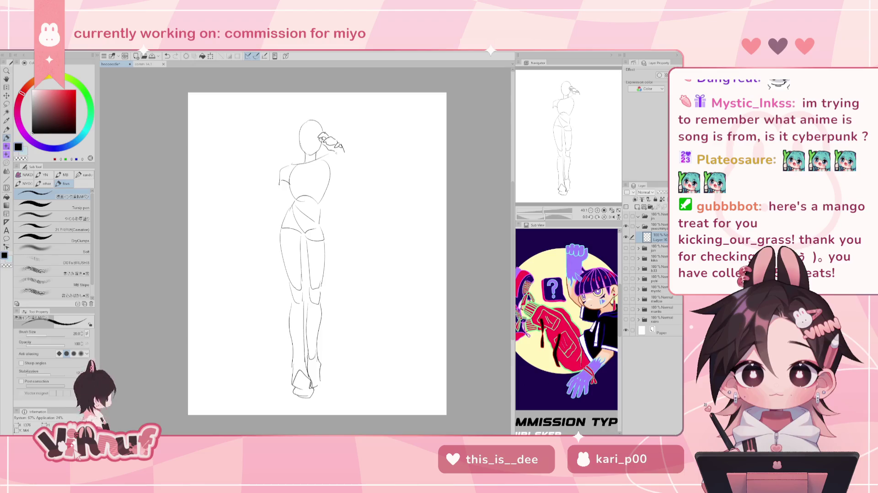
pyautogui.hotkey('ctrl', 'z')
pyautogui.moveTo(336, 150); pyautogui.dragTo(342, 157)
pyautogui.hotkey('ctrl', 'z')
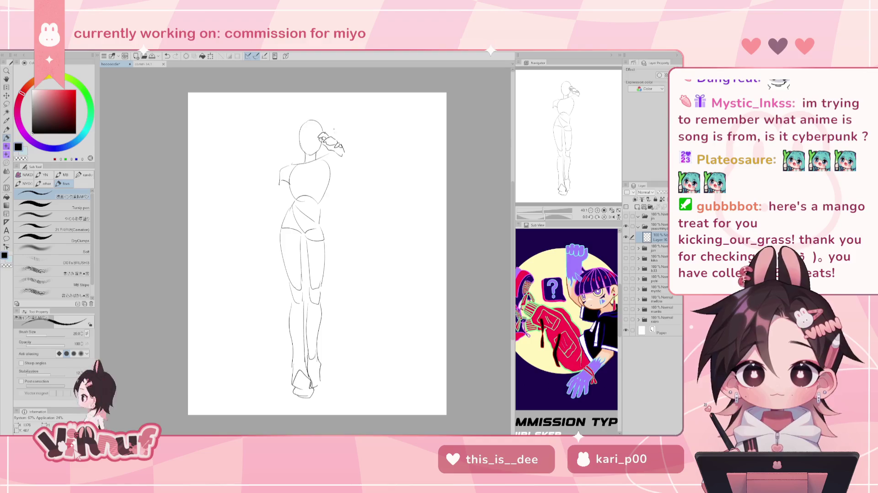
# - Draw a long arm hanging from the left shoulder down past the hip
pyautogui.moveTo(294, 208); pyautogui.dragTo(320, 215)
pyautogui.hotkey('ctrl', 'z')
pyautogui.hotkey('ctrl', 'z')
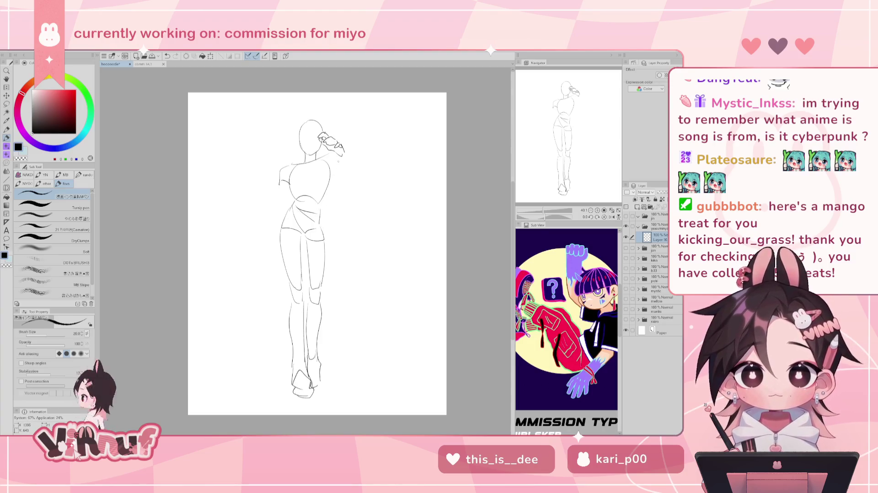
pyautogui.hotkey('ctrl', 'z')
pyautogui.moveTo(275, 196); pyautogui.dragTo(264, 223)
pyautogui.hotkey('ctrl', 'z')
pyautogui.moveTo(280, 180)
pyautogui.mouseDown()
pyautogui.moveTo(268, 214)
pyautogui.moveTo(283, 198)
pyautogui.moveTo(258, 238)
pyautogui.mouseUp()
pyautogui.hotkey('ctrl', 'z')
pyautogui.hotkey('ctrl', 'z')
pyautogui.hotkey('ctrl', 'z')
pyautogui.hotkey('ctrl', 'z')
# - Extend the hanging arm down to a small hand near the hip, retrying the stroke
pyautogui.moveTo(275, 204); pyautogui.dragTo(252, 258)
pyautogui.hotkey('ctrl', 'z')
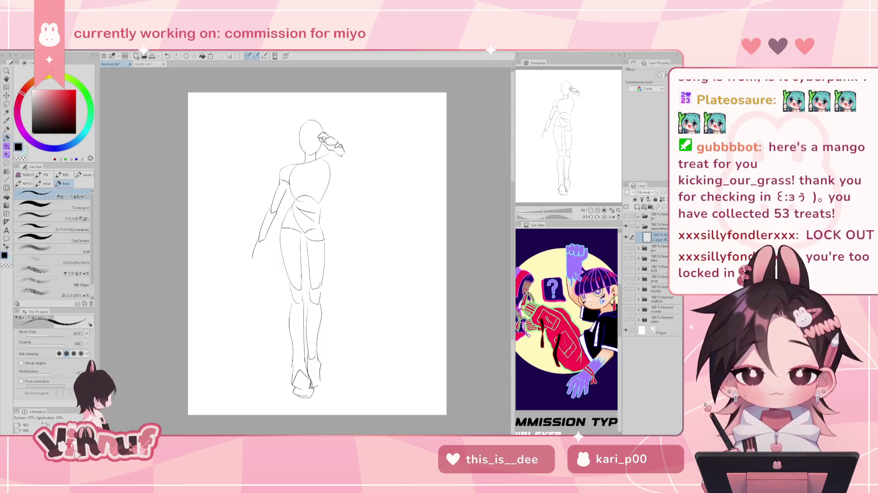
pyautogui.hotkey('ctrl', 'z')
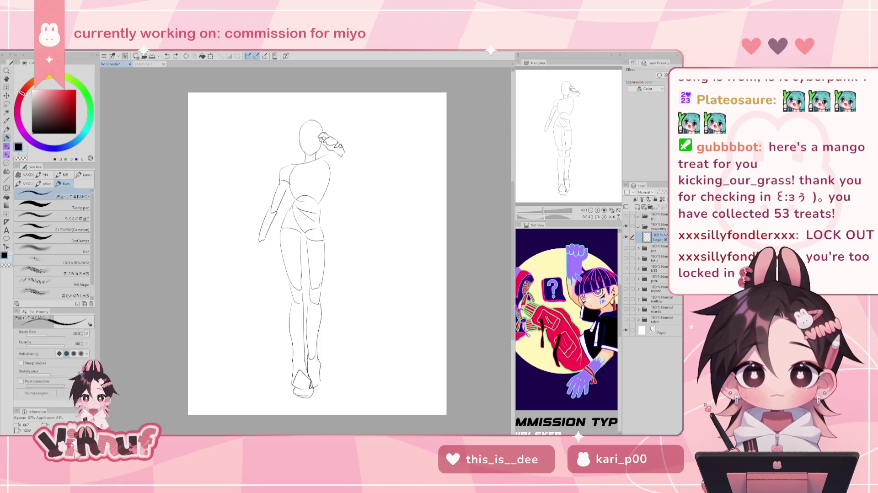
pyautogui.hotkey('ctrl', 'z')
pyautogui.moveTo(259, 240)
pyautogui.mouseDown()
pyautogui.moveTo(253, 256)
pyautogui.moveTo(262, 259)
pyautogui.mouseUp()
pyautogui.hotkey('ctrl', 'z')
pyautogui.hotkey('ctrl', 'z')
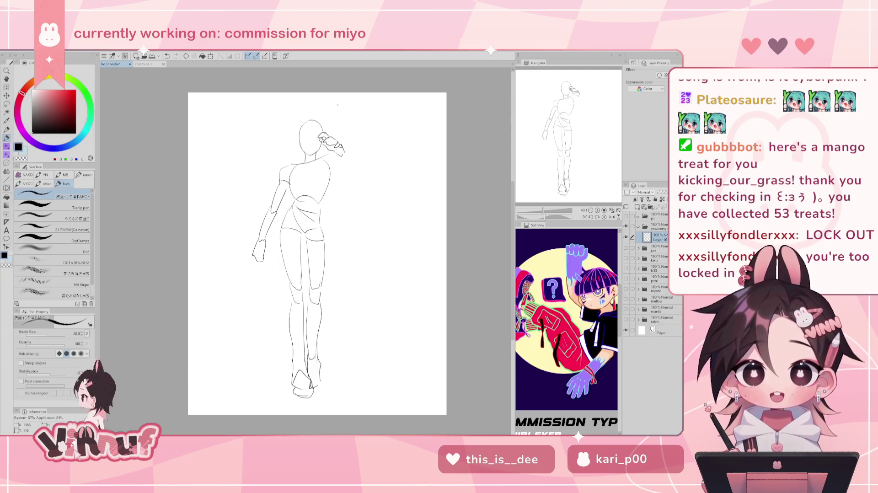
# - Try strokes for the raised forearm bending out to the right of the head
pyautogui.moveTo(324, 154); pyautogui.dragTo(341, 165)
pyautogui.hotkey('ctrl', 'z')
pyautogui.hotkey('ctrl', 'z')
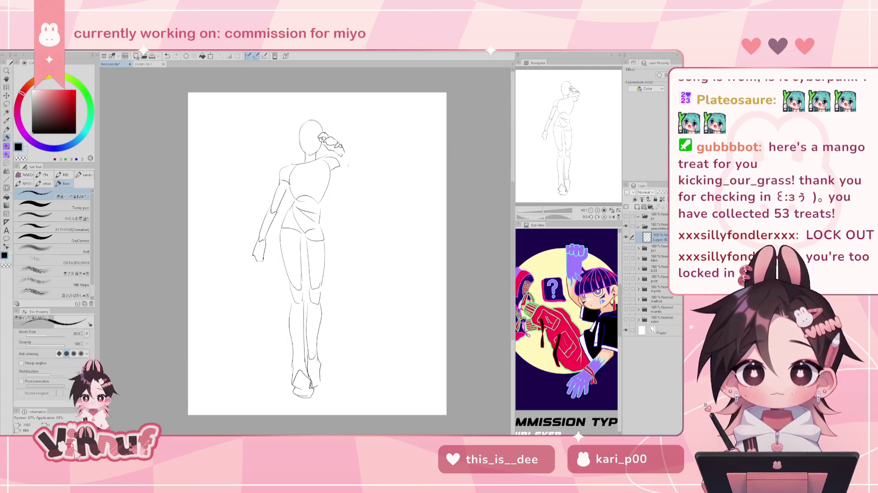
pyautogui.moveTo(344, 152)
pyautogui.mouseDown()
pyautogui.moveTo(367, 180)
pyautogui.moveTo(356, 181)
pyautogui.mouseUp()
pyautogui.hotkey('ctrl', 'z')
pyautogui.hotkey('ctrl', 'z')
pyautogui.hotkey('ctrl', 'z')
pyautogui.hotkey('ctrl', 'z')
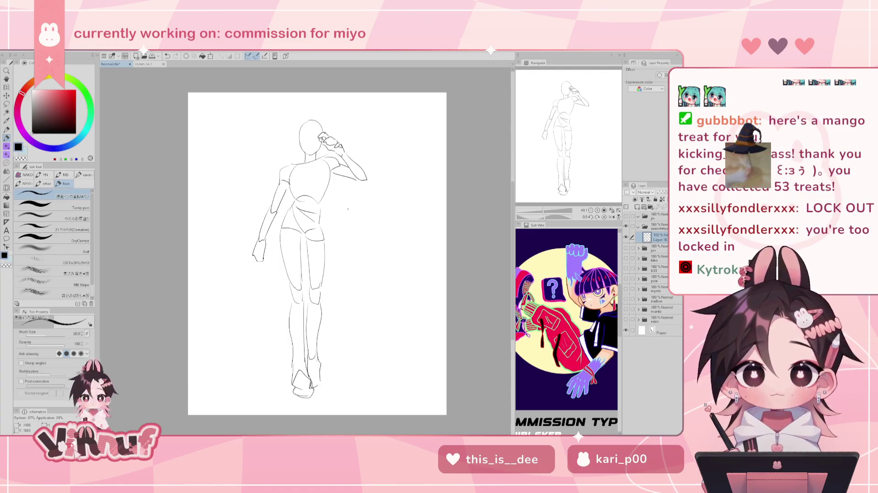
# - Lasso the legs from the waist down and rotate them so the feet swing right
pyautogui.press('m')
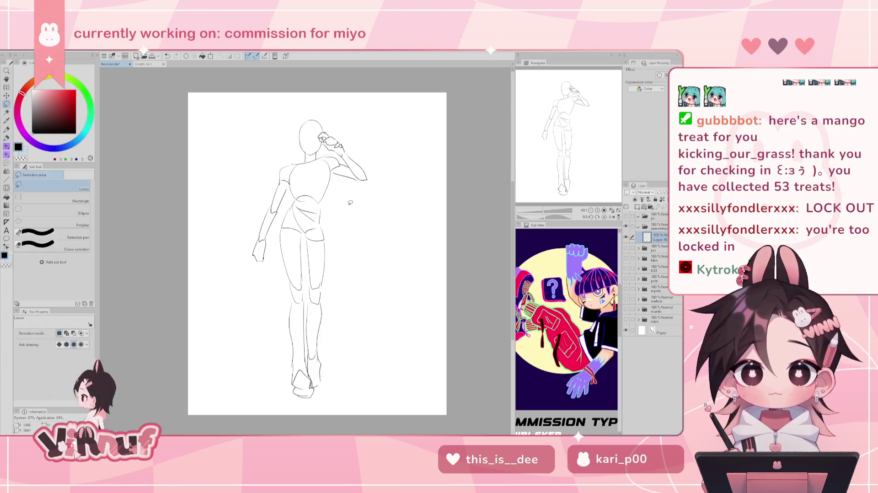
pyautogui.moveTo(325, 208); pyautogui.dragTo(305, 194)
pyautogui.click(314, 203)
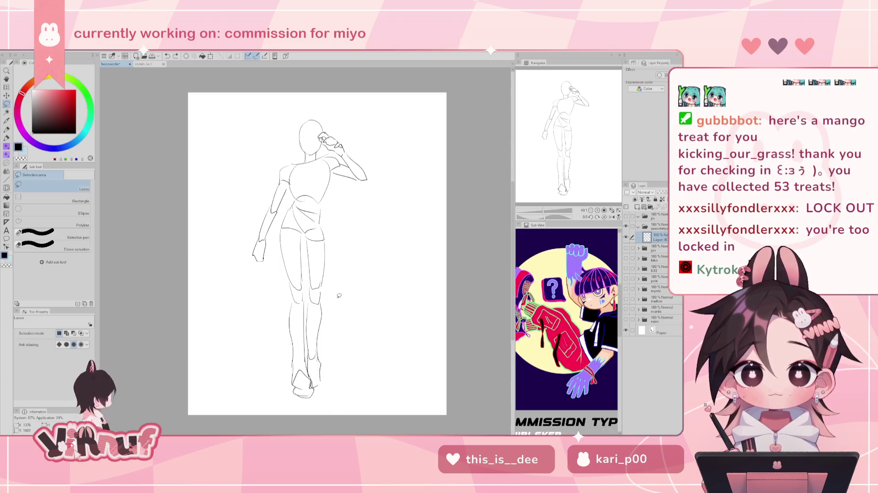
pyautogui.moveTo(326, 205)
pyautogui.mouseDown()
pyautogui.moveTo(298, 199)
pyautogui.moveTo(350, 300)
pyautogui.mouseUp()
pyautogui.hotkey('ctrl', 't')
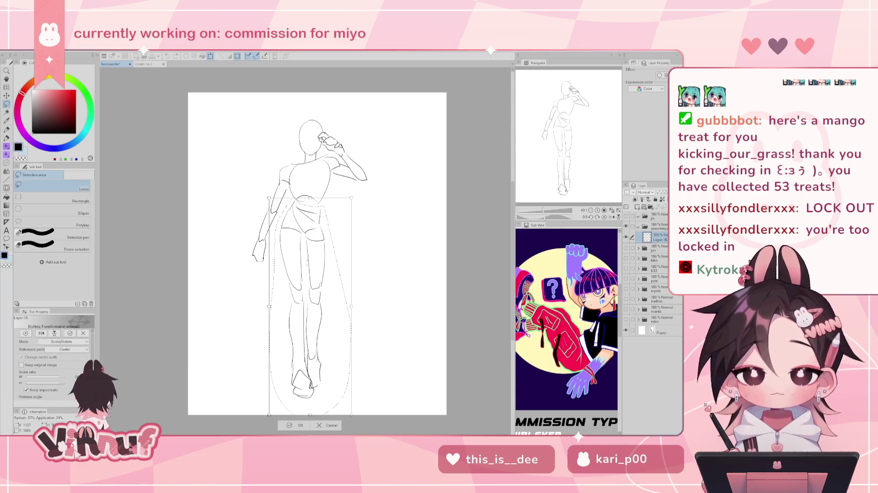
pyautogui.moveTo(315, 403); pyautogui.dragTo(322, 403)
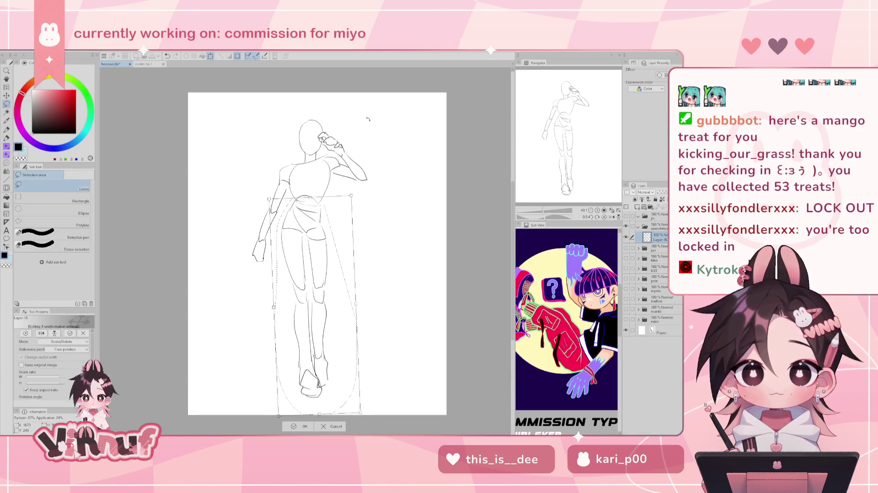
pyautogui.press('Return')
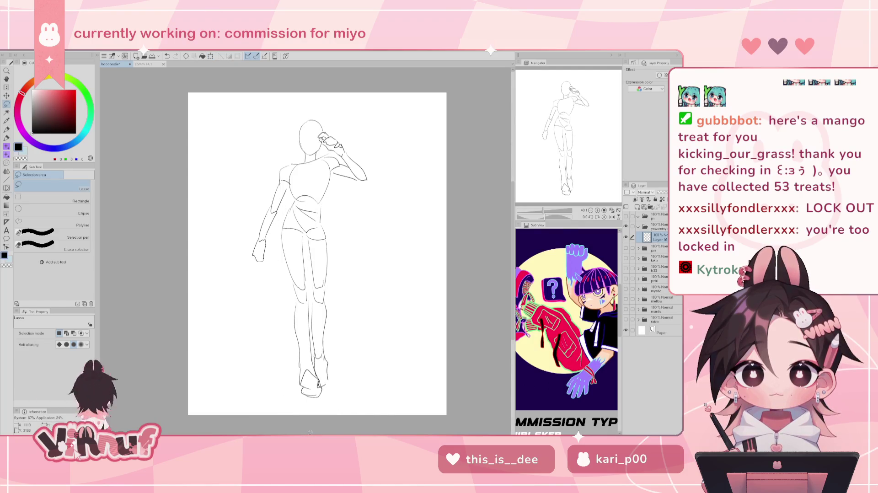
# - Liquify-push the arm, feet and left-hand lines, then lasso the left arm
pyautogui.press('j')
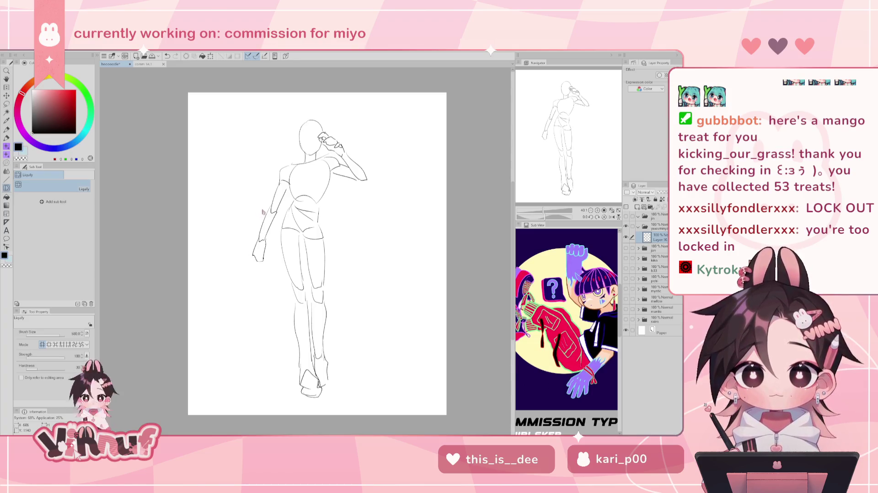
pyautogui.moveTo(273, 196); pyautogui.dragTo(245, 206)
pyautogui.moveTo(361, 169); pyautogui.dragTo(366, 176)
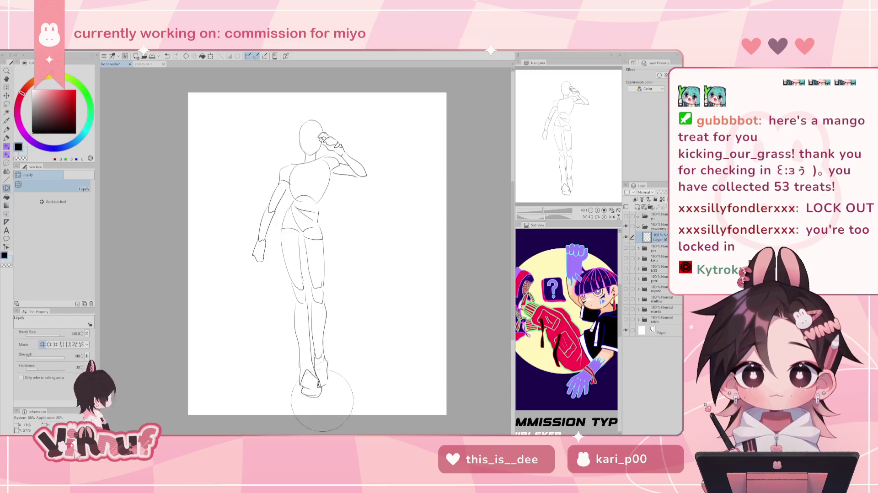
pyautogui.moveTo(337, 385)
pyautogui.mouseDown()
pyautogui.moveTo(317, 410)
pyautogui.moveTo(345, 427)
pyautogui.mouseUp()
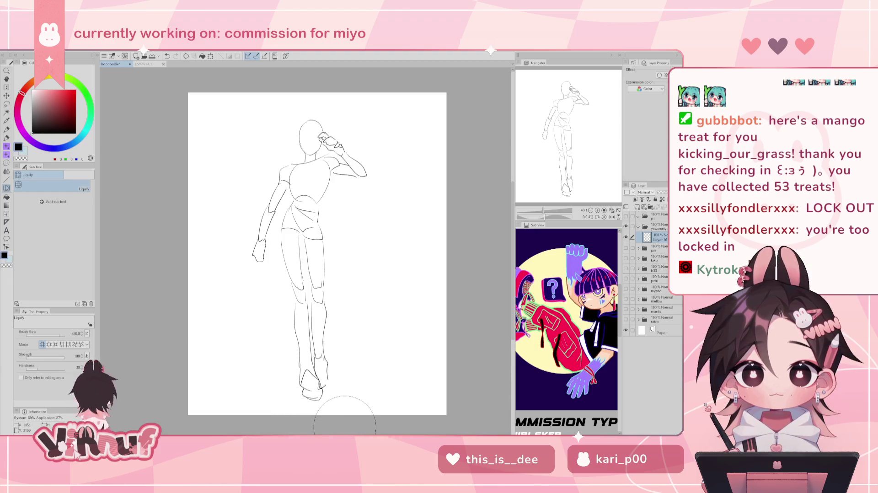
pyautogui.moveTo(246, 260); pyautogui.dragTo(246, 258)
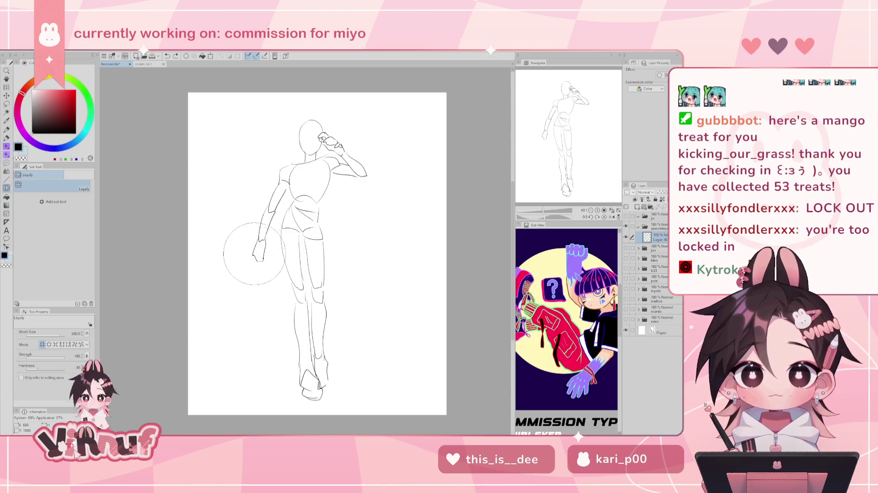
pyautogui.press('m')
pyautogui.moveTo(283, 180); pyautogui.dragTo(294, 212)
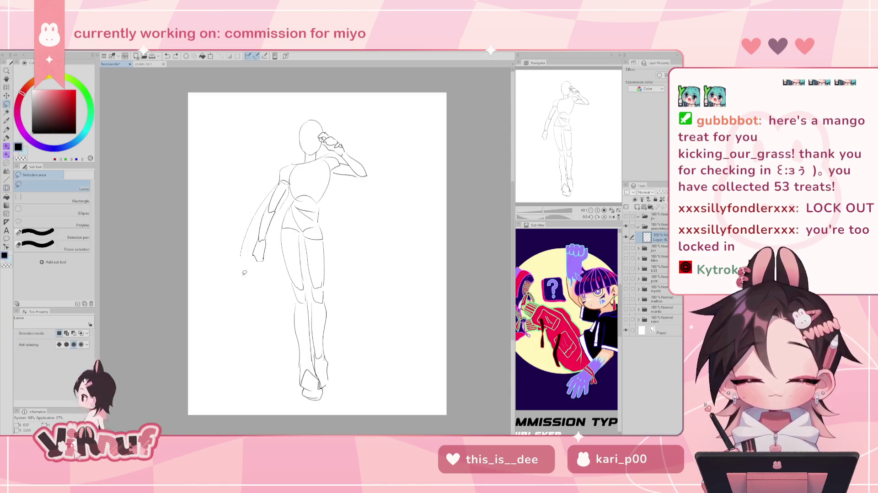
# - Rotate the selected left arm outward into its new position
pyautogui.hotkey('ctrl', 't')
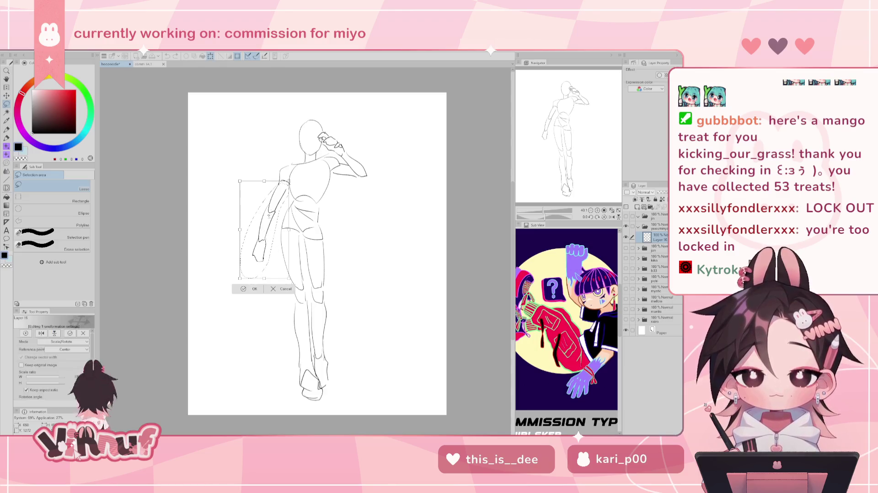
pyautogui.moveTo(298, 161); pyautogui.dragTo(289, 143)
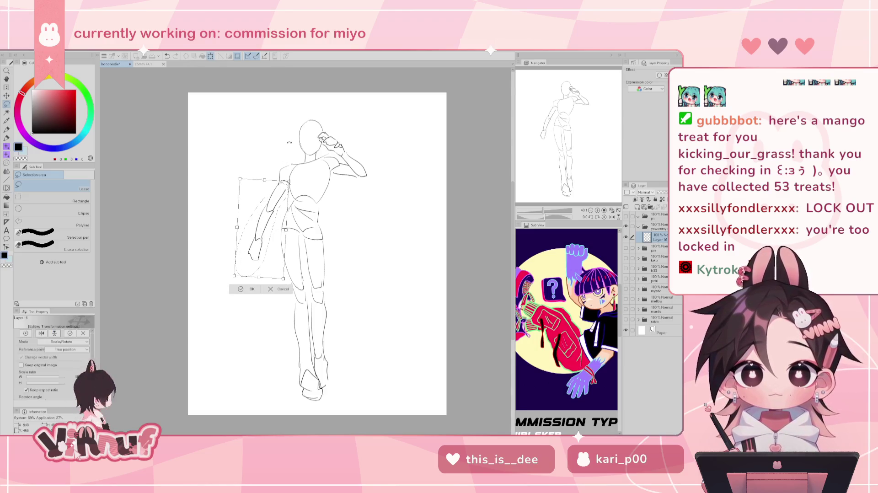
pyautogui.click(252, 290)
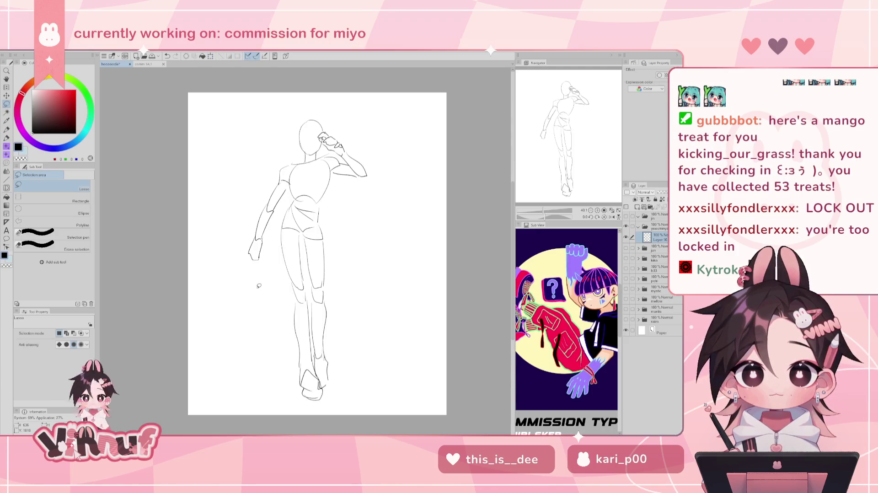
# - Erase the left lower forearm and hand and redraw them, undoing several attempts
pyautogui.press('e')
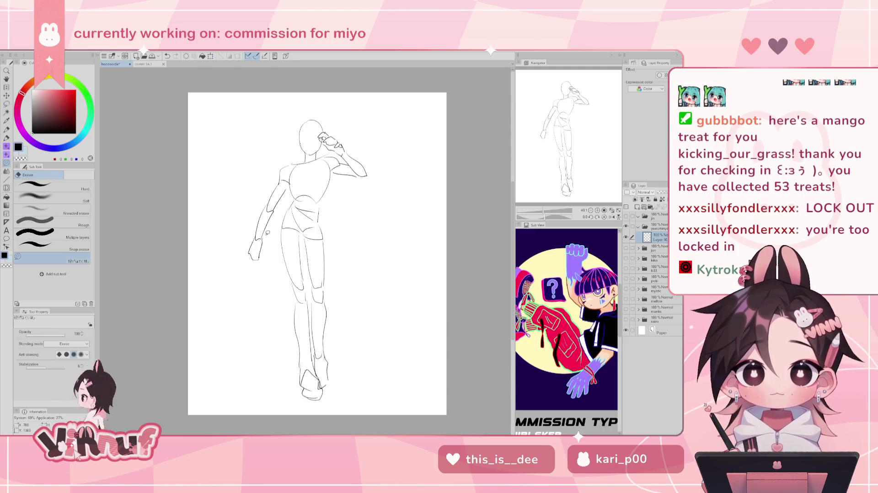
pyautogui.moveTo(261, 237); pyautogui.dragTo(251, 268)
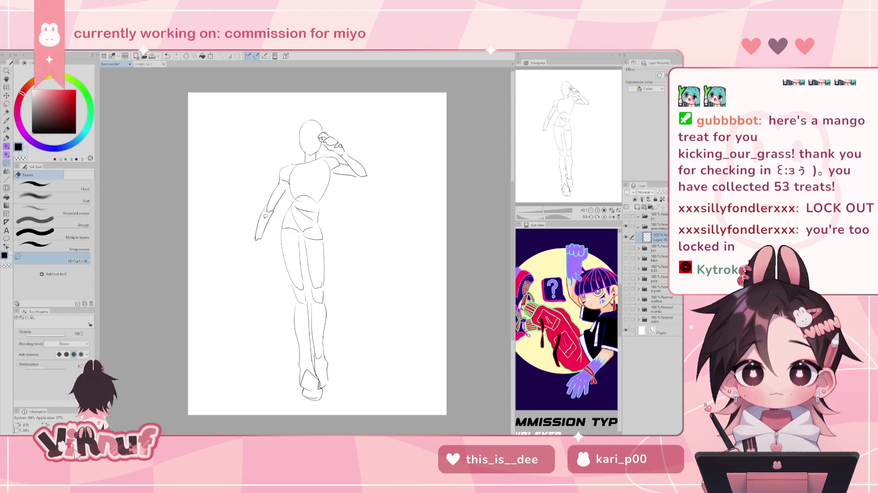
pyautogui.press('p')
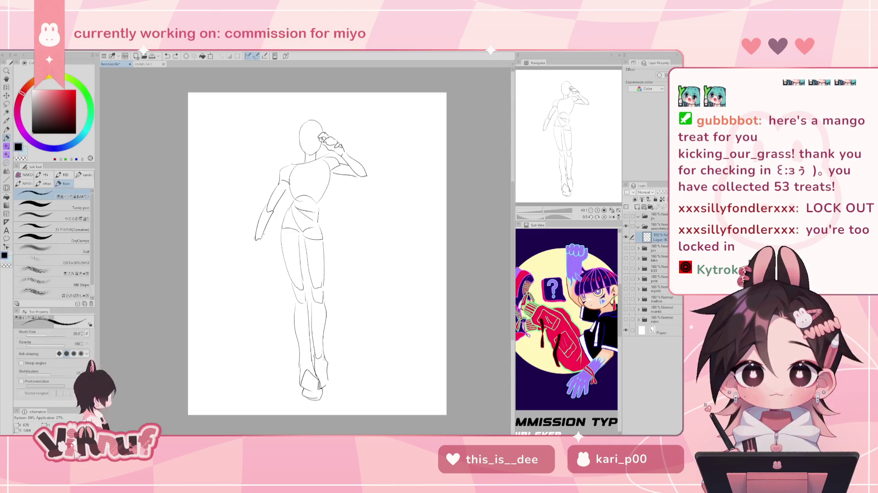
pyautogui.moveTo(263, 238)
pyautogui.mouseDown()
pyautogui.moveTo(268, 257)
pyautogui.moveTo(239, 250)
pyautogui.mouseUp()
pyautogui.hotkey('ctrl', 'z')
pyautogui.hotkey('ctrl', 'z')
pyautogui.hotkey('ctrl', 'z')
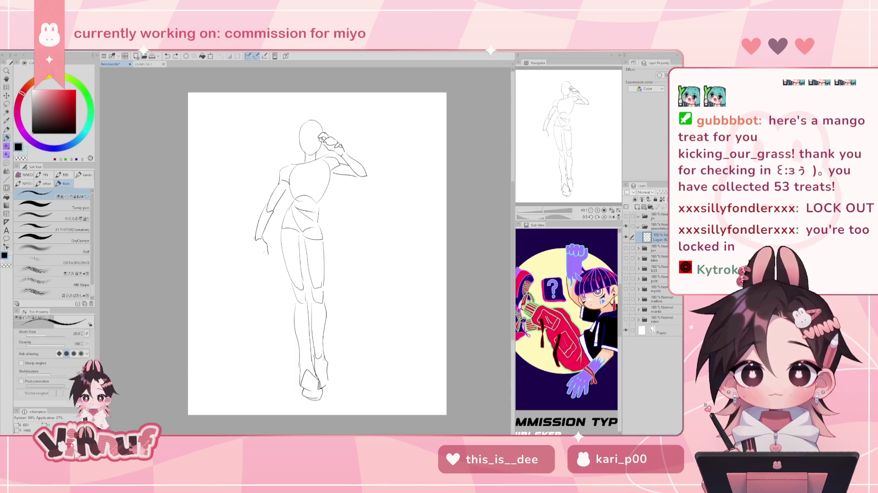
pyautogui.moveTo(262, 247); pyautogui.dragTo(269, 256)
pyautogui.hotkey('ctrl', 'z')
pyautogui.hotkey('ctrl', 'z')
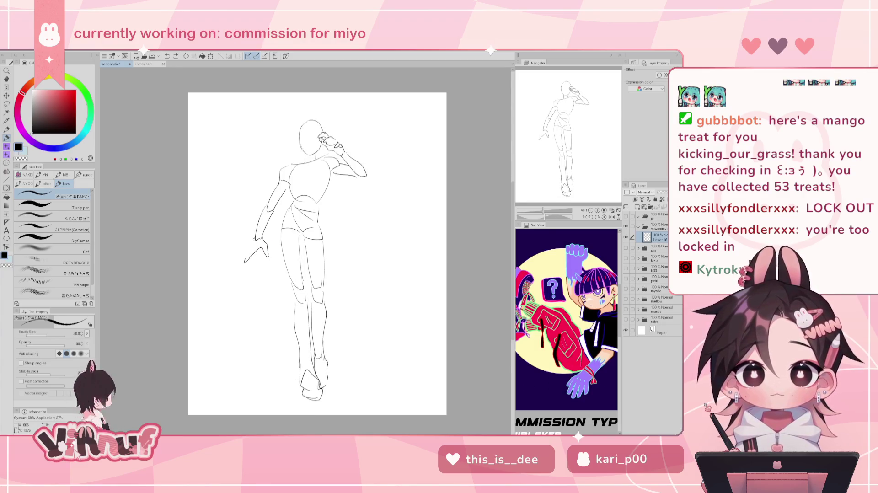
pyautogui.hotkey('ctrl', 'z')
pyautogui.moveTo(255, 247); pyautogui.dragTo(249, 264)
pyautogui.hotkey('ctrl', 'z')
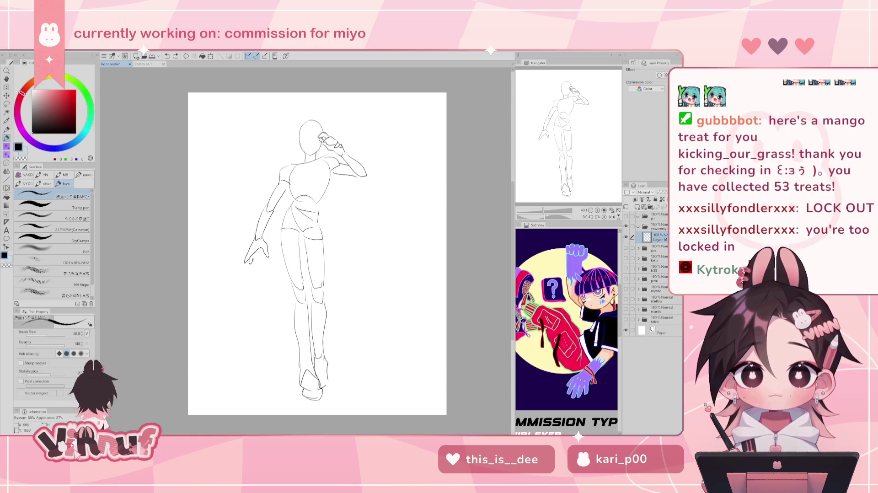
pyautogui.hotkey('ctrl', 'z')
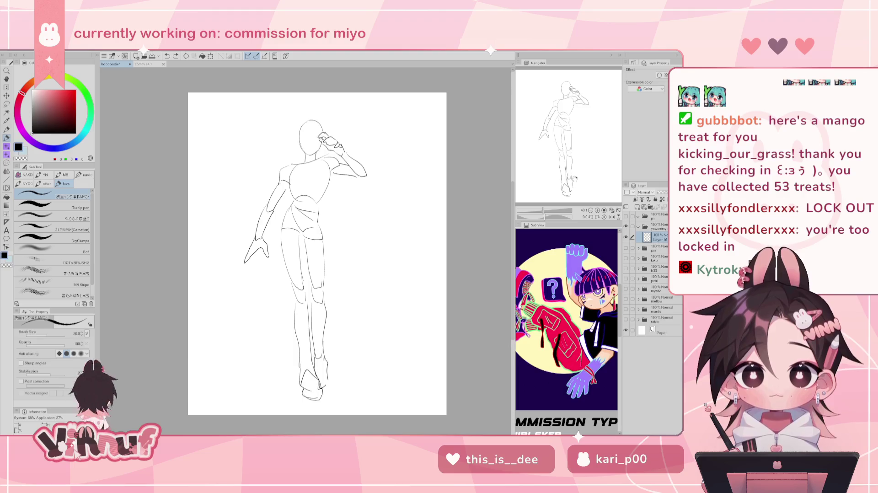
# - Briefly show and hide the finished illustration layer to compare the sketch
pyautogui.press('e')
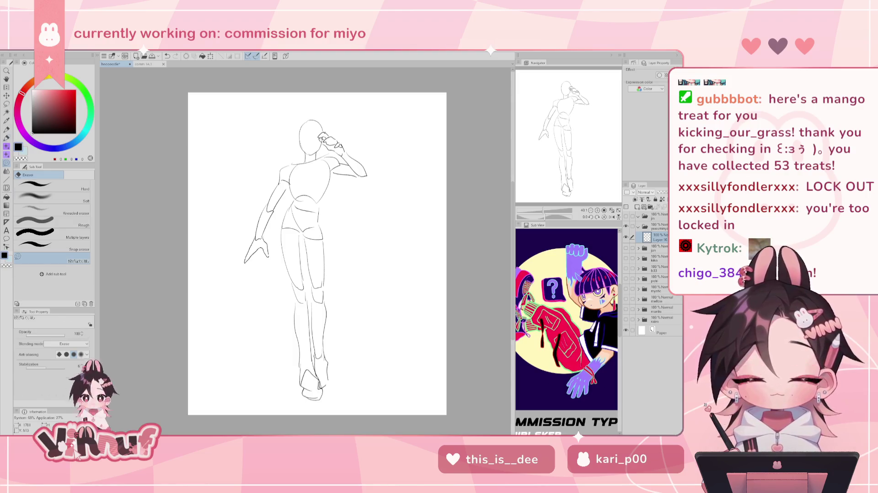
pyautogui.press('p')
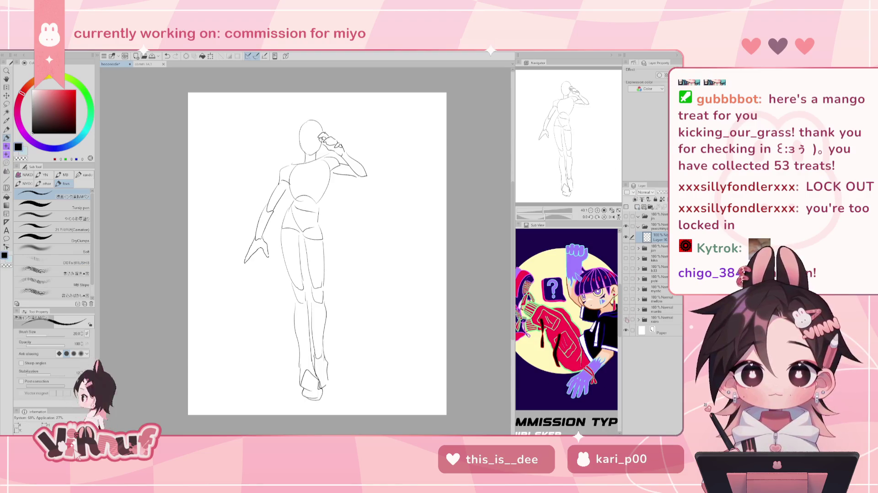
pyautogui.click(626, 319)
pyautogui.click(627, 320)
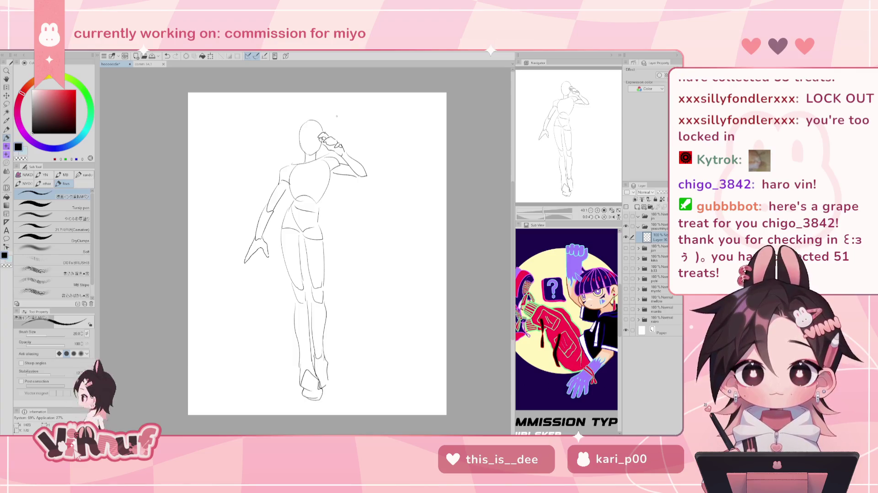
pyautogui.press('j')
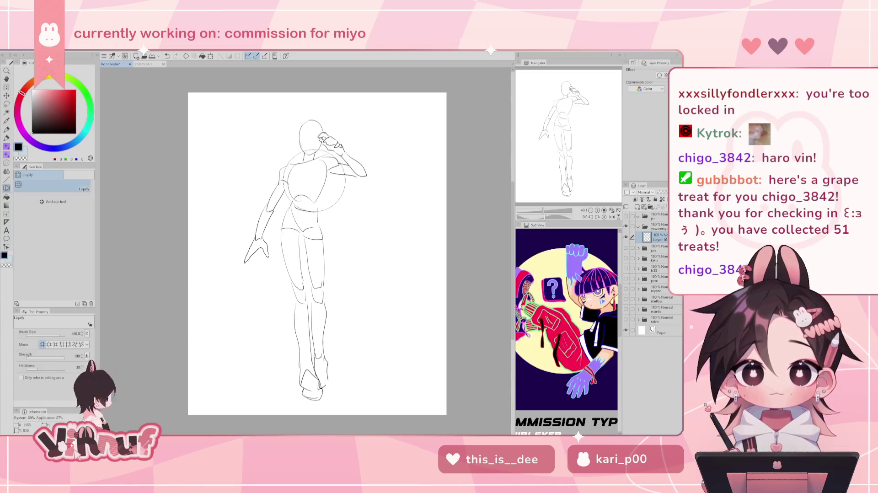
# - Liquify-nudge the raised arm's elbow line into a slightly different shape
pyautogui.moveTo(373, 163)
pyautogui.mouseDown()
pyautogui.moveTo(360, 179)
pyautogui.moveTo(368, 174)
pyautogui.mouseUp()
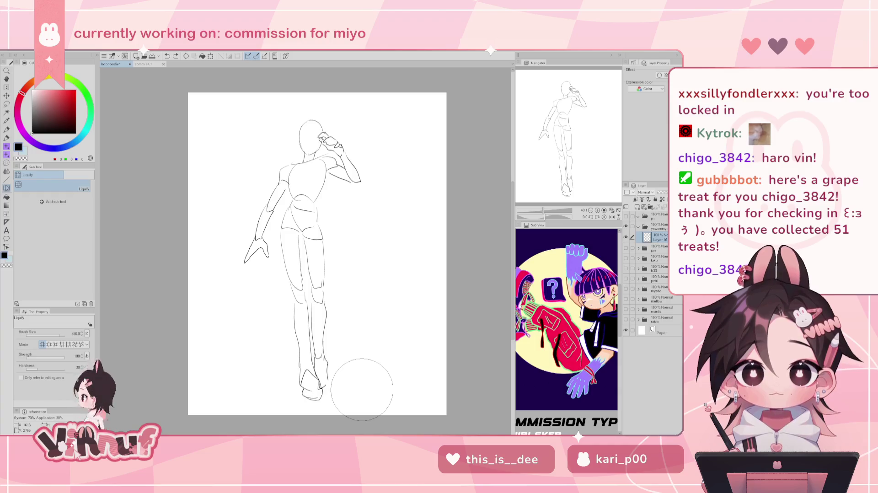
# - Fade Layer 16 to 21% opacity, add a new raster layer, and select Layer 13
pyautogui.press('p')
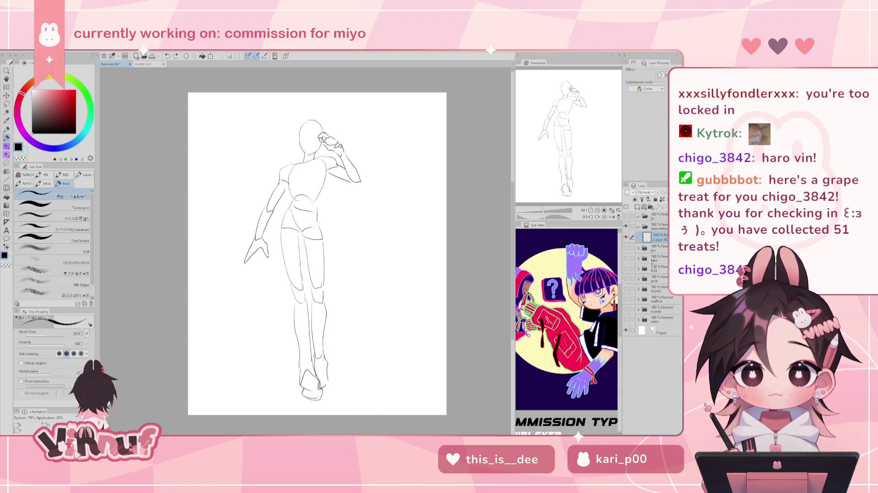
pyautogui.click(662, 192)
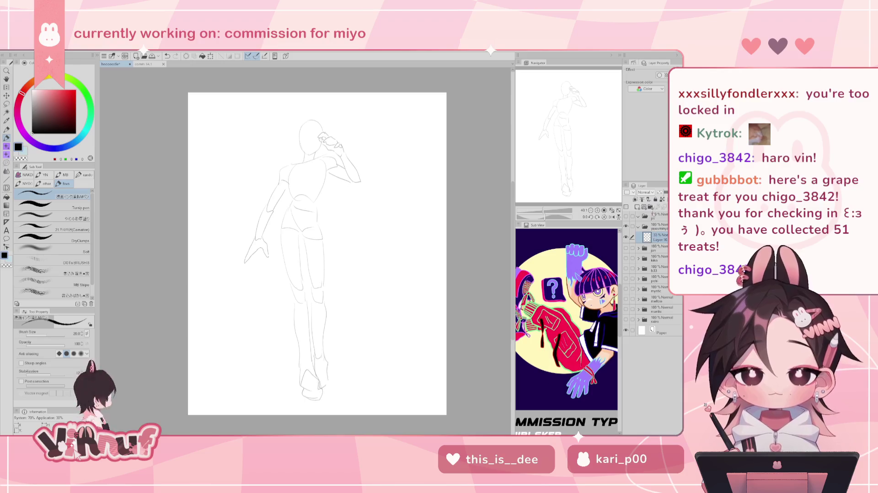
pyautogui.click(662, 192)
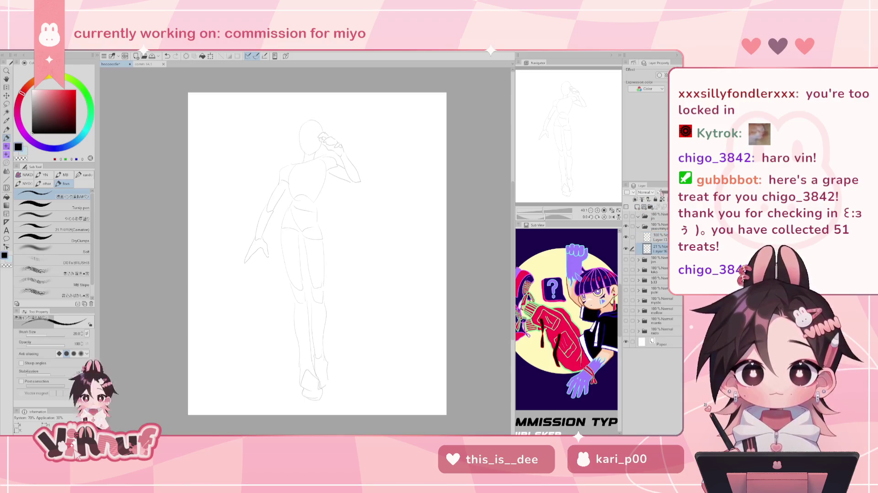
pyautogui.click(658, 239)
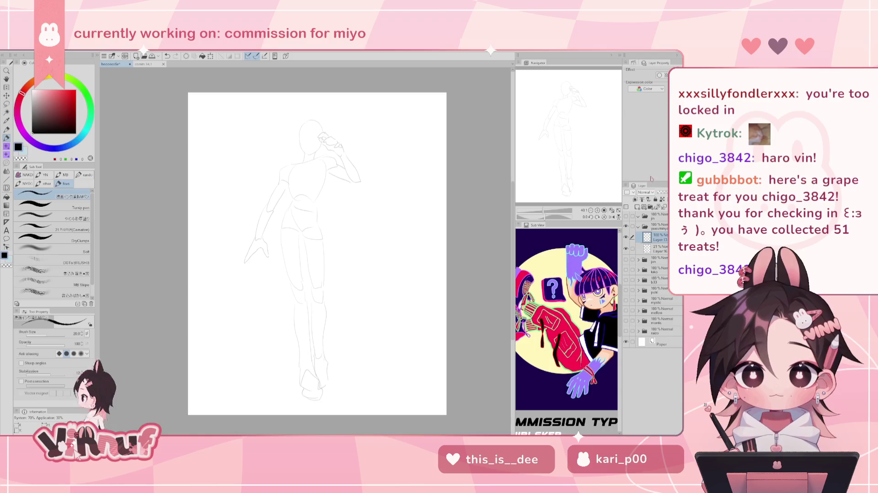
pyautogui.scroll(5, 552, 202)
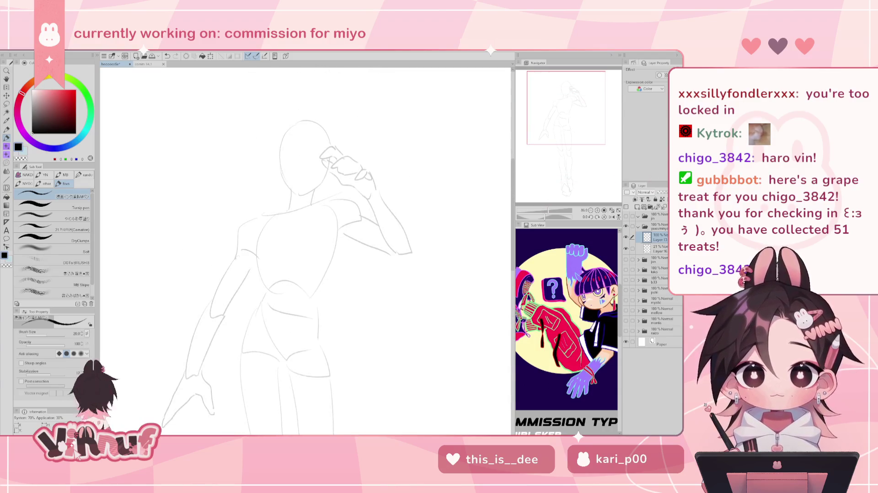
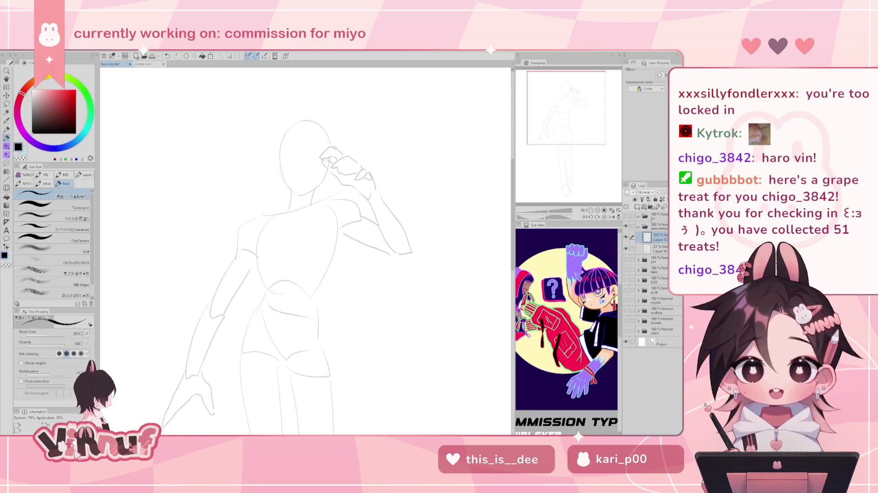
# - Ink the neckline from the left shoulder toward the right, retrying the right-shoulder stroke several times
pyautogui.moveTo(257, 213)
pyautogui.mouseDown()
pyautogui.moveTo(253, 195)
pyautogui.moveTo(285, 199)
pyautogui.moveTo(297, 210)
pyautogui.moveTo(341, 185)
pyautogui.mouseUp()
pyautogui.hotkey('ctrl', 'z')
pyautogui.hotkey('ctrl', 'z')
pyautogui.hotkey('ctrl', 'z')
pyautogui.hotkey('ctrl', 'z')
pyautogui.hotkey('ctrl', 'z')
pyautogui.hotkey('ctrl', 'z')
pyautogui.hotkey('ctrl', 'z')
pyautogui.hotkey('ctrl', 'z')
pyautogui.hotkey('ctrl', 'z')
pyautogui.hotkey('ctrl', 'z')
pyautogui.moveTo(302, 208); pyautogui.dragTo(336, 183)
pyautogui.hotkey('ctrl', 'z')
pyautogui.moveTo(302, 208)
pyautogui.mouseDown()
pyautogui.moveTo(329, 185)
pyautogui.moveTo(350, 198)
pyautogui.mouseUp()
pyautogui.hotkey('ctrl', 'z')
pyautogui.hotkey('ctrl', 'z')
pyautogui.hotkey('ctrl', 'z')
pyautogui.moveTo(328, 186); pyautogui.dragTo(353, 196)
pyautogui.hotkey('ctrl', 'z')
pyautogui.hotkey('ctrl', 'z')
pyautogui.hotkey('ctrl', 'z')
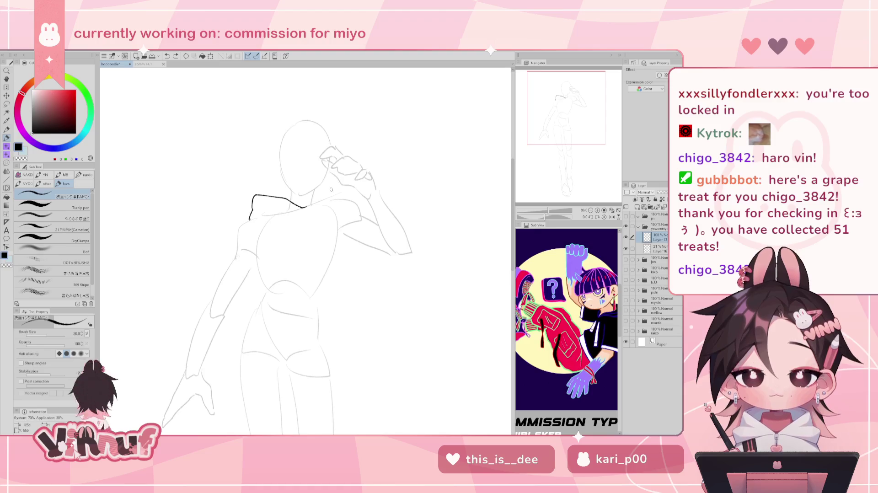
# - Redraw the right-shoulder segment of the neckline and remove its short hooked end
pyautogui.press('j')
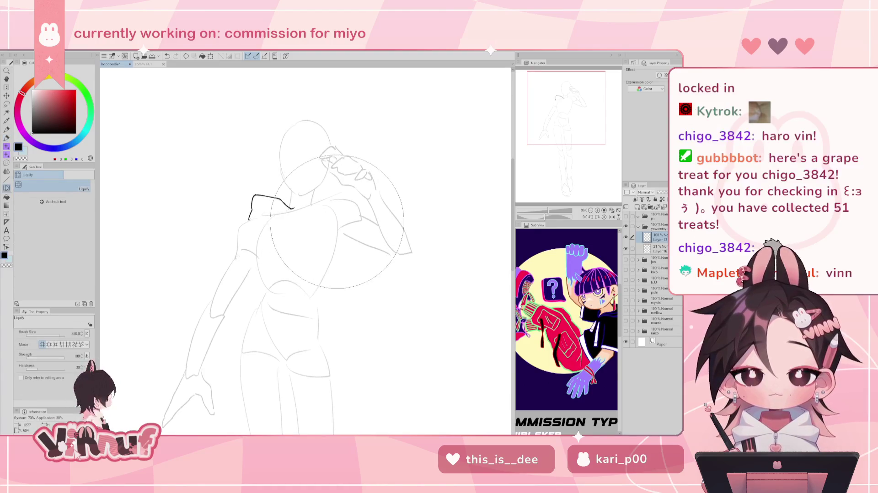
pyautogui.press('p')
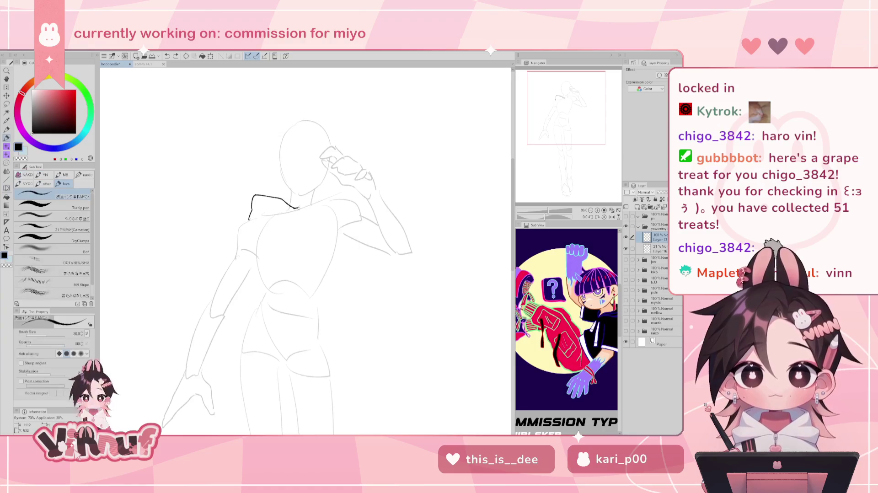
pyautogui.moveTo(297, 208); pyautogui.dragTo(323, 190)
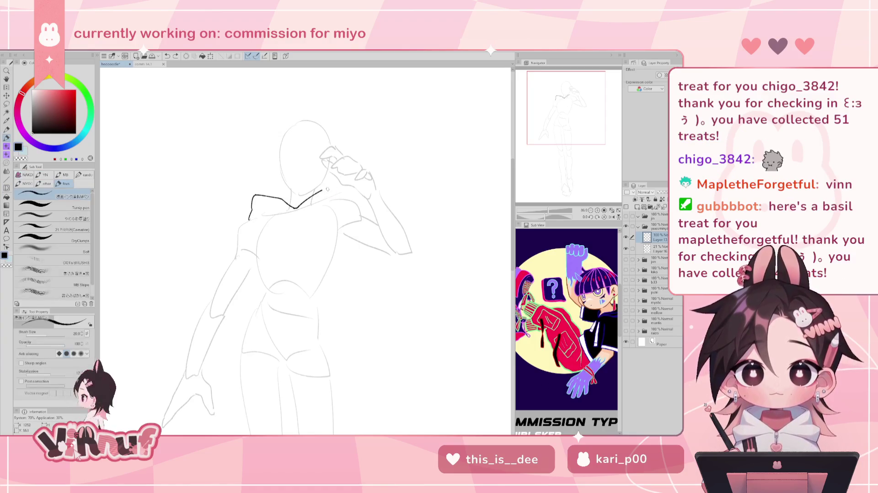
pyautogui.hotkey('ctrl', 'z')
pyautogui.moveTo(298, 206); pyautogui.dragTo(325, 188)
pyautogui.hotkey('ctrl', 'z')
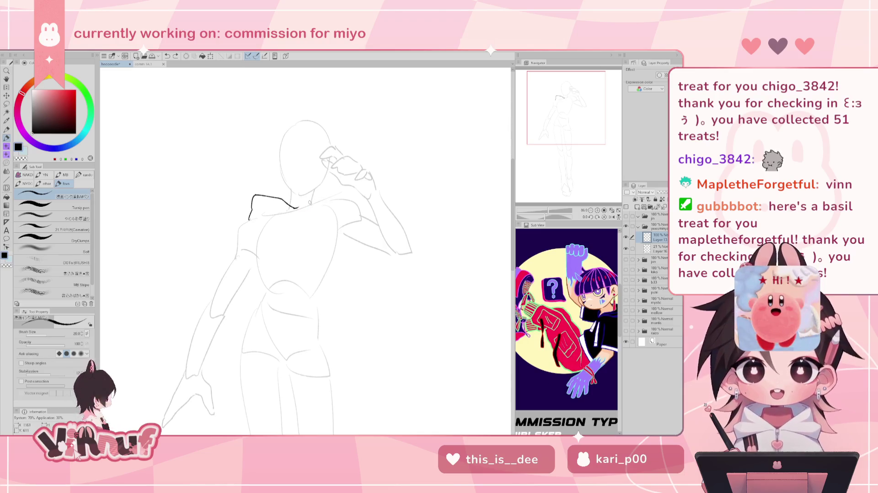
pyautogui.hotkey('ctrl', 'z')
pyautogui.moveTo(298, 208); pyautogui.dragTo(334, 183)
pyautogui.hotkey('ctrl', 'z')
pyautogui.hotkey('ctrl', 'z')
pyautogui.hotkey('ctrl', 'z')
pyautogui.hotkey('ctrl', 'z')
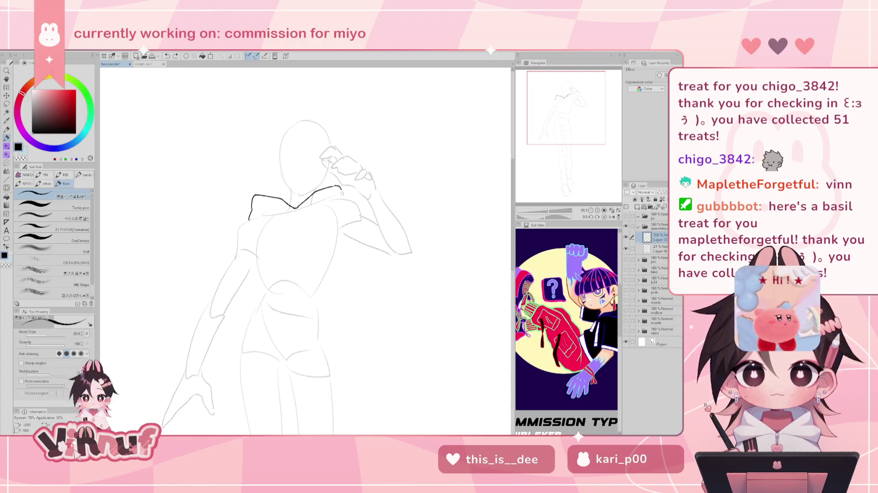
pyautogui.hotkey('ctrl', 'z')
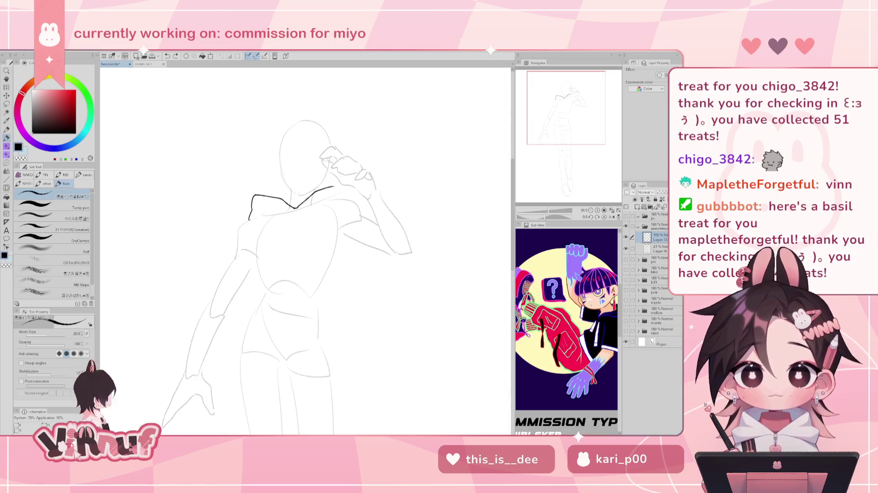
pyautogui.moveTo(574, 110); pyautogui.dragTo(575, 103)
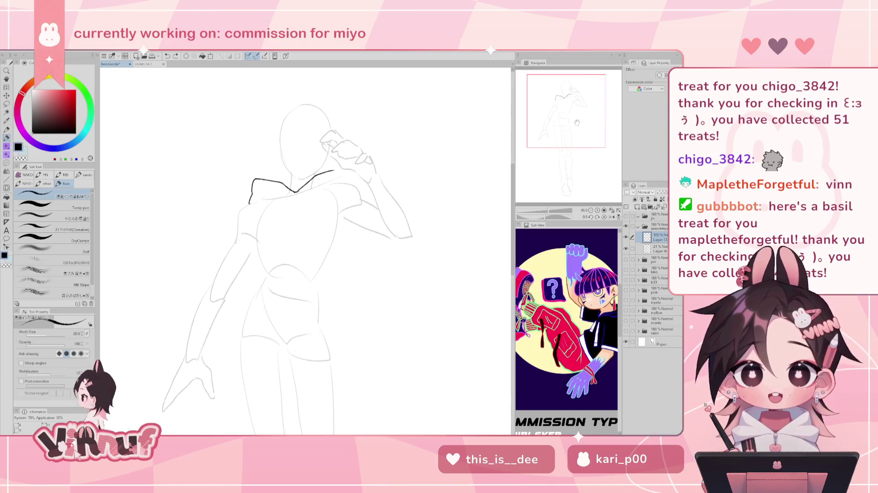
# - Liquify (J) the neckline rightward, ink a short drop at the right shoulder, and push the V point down
pyautogui.press('j')
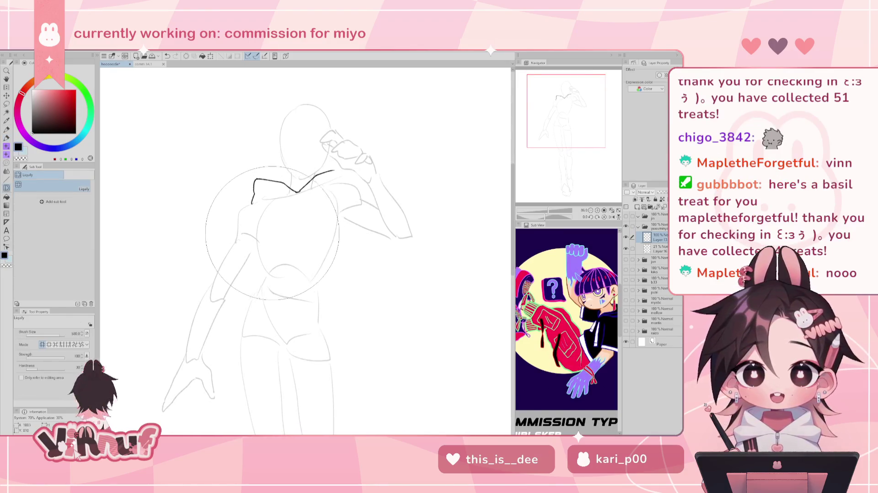
pyautogui.moveTo(258, 221); pyautogui.dragTo(263, 219)
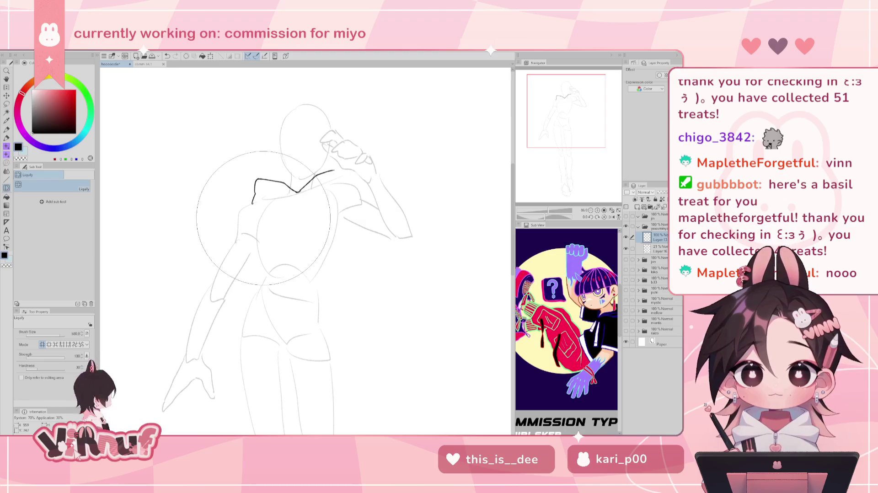
pyautogui.moveTo(351, 170); pyautogui.dragTo(357, 191)
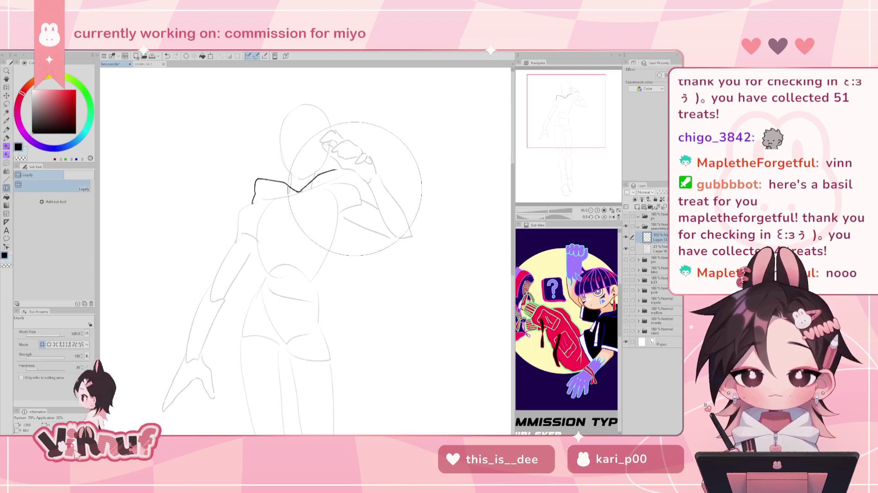
pyautogui.press('p')
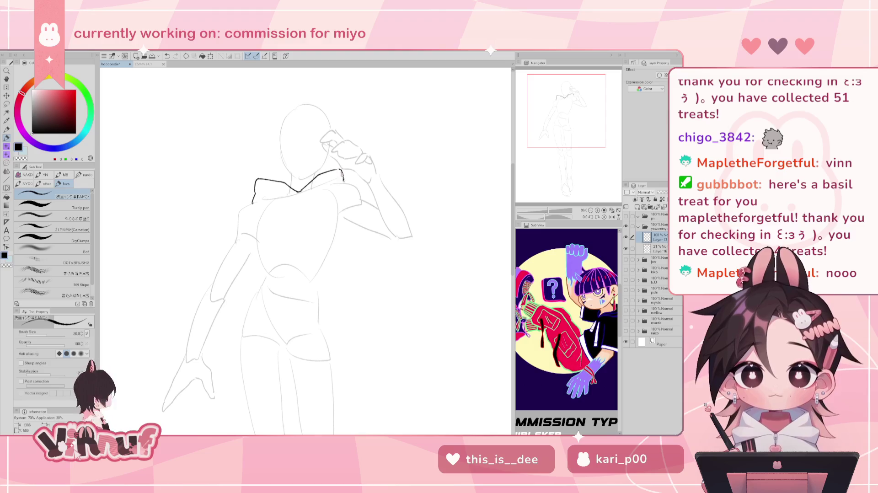
pyautogui.moveTo(341, 170); pyautogui.dragTo(346, 185)
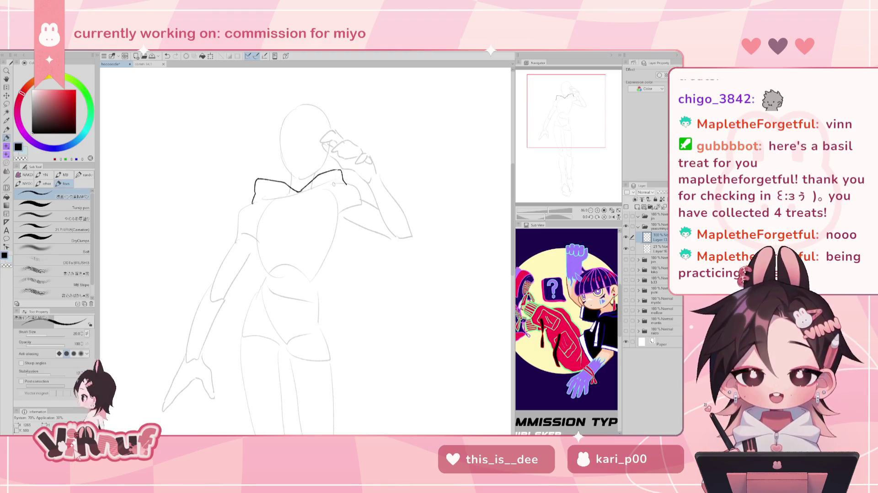
pyautogui.press('j')
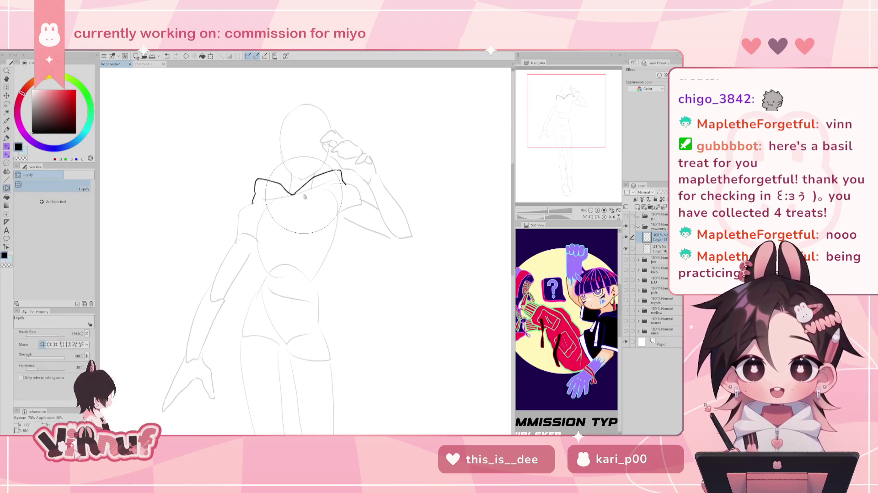
pyautogui.moveTo(306, 192); pyautogui.dragTo(300, 197)
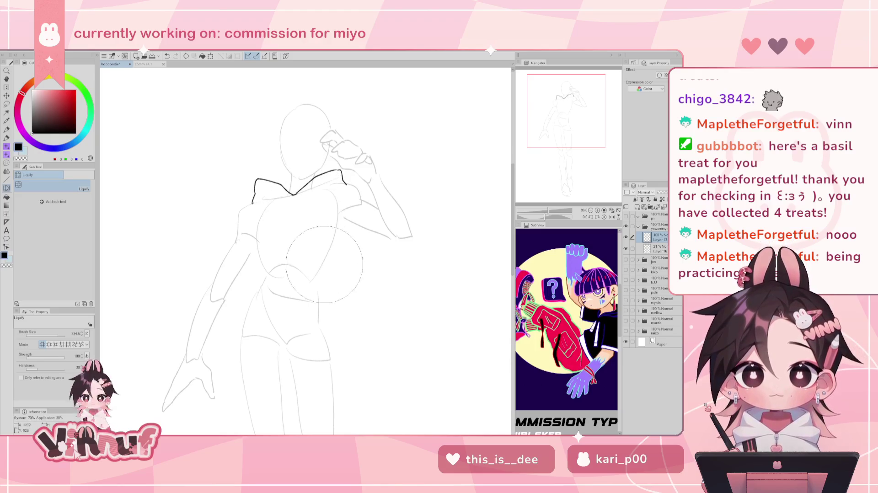
pyautogui.press('p')
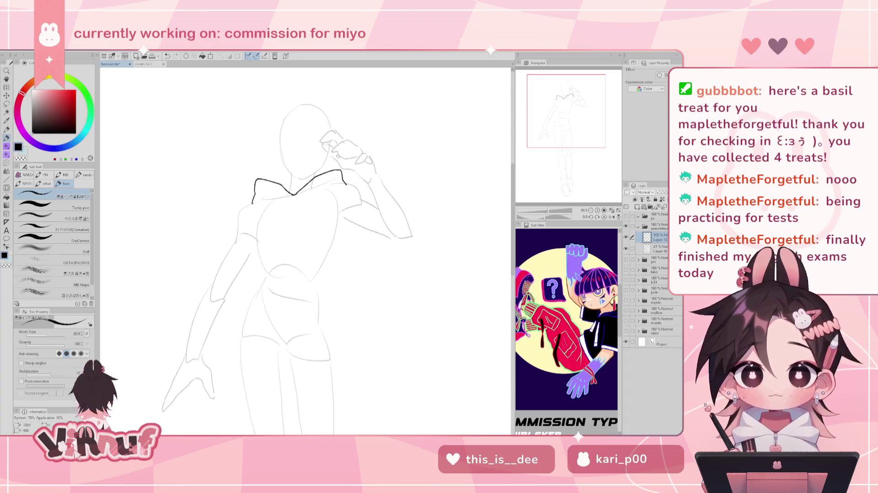
# - Ink the left collar's bottom edge, joining its lower-left end toward the centre
pyautogui.hotkey('ctrl', 'z')
pyautogui.hotkey('ctrl', 'z')
pyautogui.hotkey('ctrl', 'z')
pyautogui.moveTo(254, 205); pyautogui.dragTo(346, 184)
pyautogui.hotkey('ctrl', 'z')
pyautogui.hotkey('ctrl', 'z')
pyautogui.hotkey('ctrl', 'z')
pyautogui.hotkey('ctrl', 'z')
pyautogui.hotkey('ctrl', 'z')
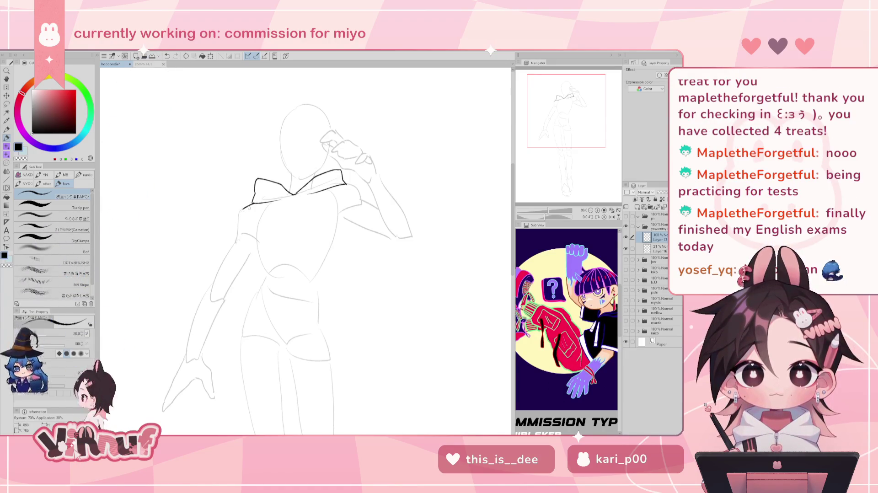
pyautogui.hotkey('ctrl', 'z')
pyautogui.moveTo(242, 208); pyautogui.dragTo(295, 194)
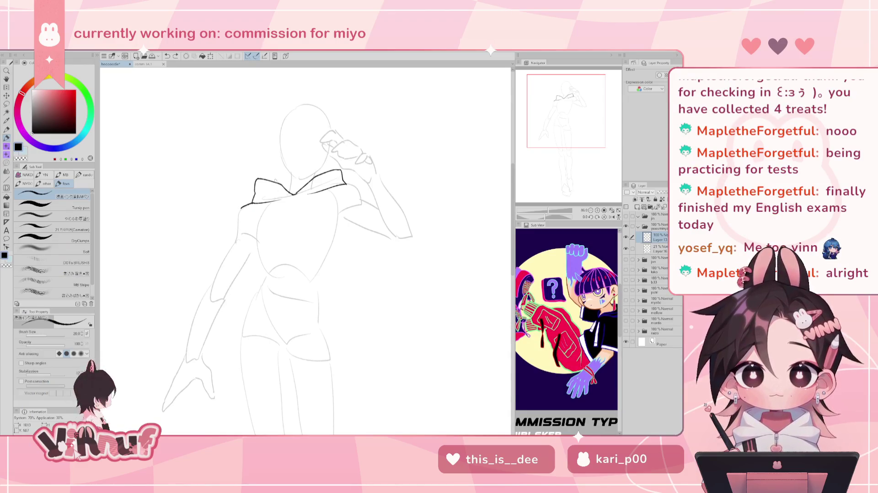
pyautogui.moveTo(295, 194); pyautogui.dragTo(253, 202)
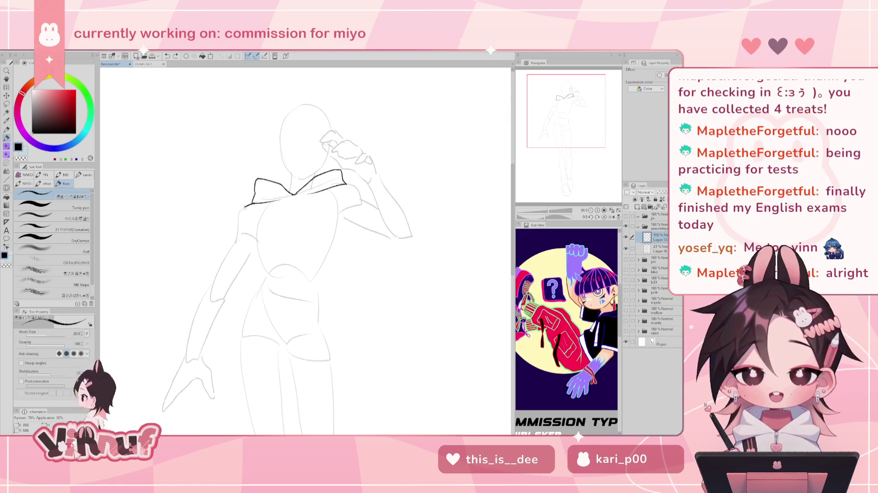
pyautogui.hotkey('ctrl', 'z')
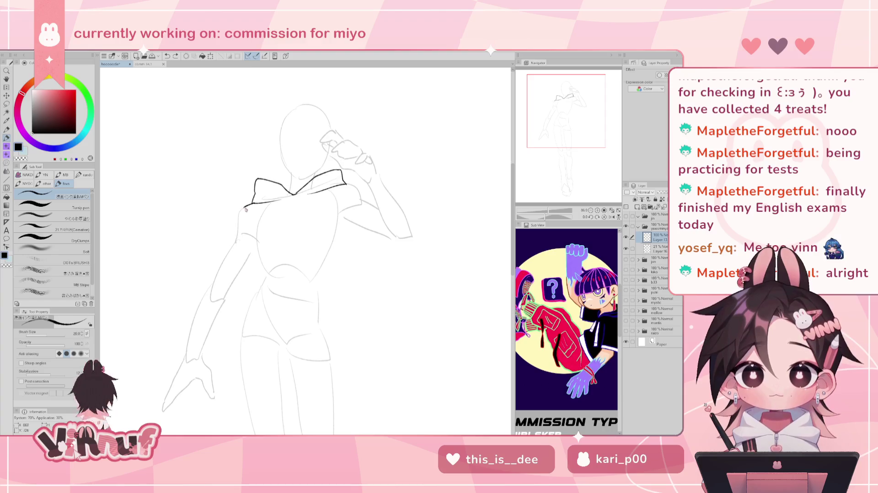
pyautogui.hotkey('ctrl', 'y')
pyautogui.hotkey('ctrl', 'z')
# - Draw the long outer edge line down from the left collar, retrying its length several times
pyautogui.hotkey('ctrl', 'y')
pyautogui.hotkey('ctrl', 'z')
pyautogui.moveTo(243, 208); pyautogui.dragTo(200, 280)
pyautogui.hotkey('ctrl', 'z')
pyautogui.moveTo(243, 208); pyautogui.dragTo(189, 329)
pyautogui.hotkey('ctrl', 'z')
pyautogui.hotkey('ctrl', 'z')
pyautogui.moveTo(244, 207); pyautogui.dragTo(178, 330)
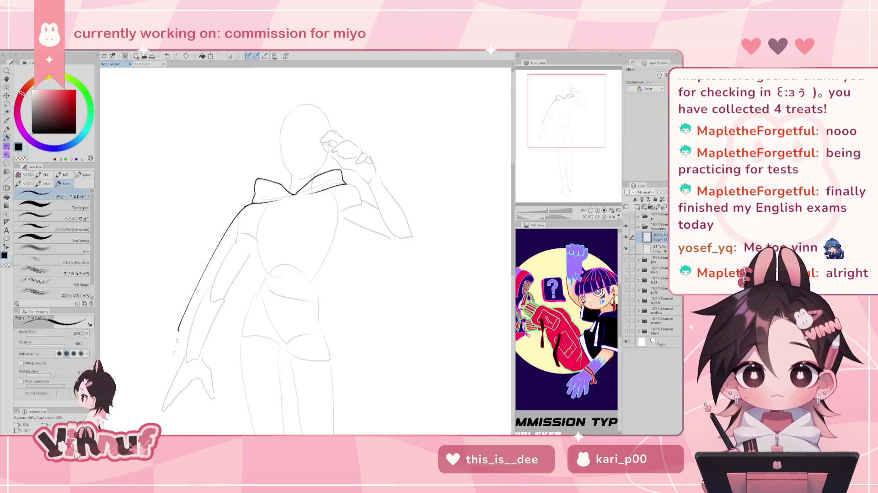
pyautogui.hotkey('ctrl', 'z')
pyautogui.moveTo(244, 207); pyautogui.dragTo(173, 358)
pyautogui.hotkey('ctrl', 'z')
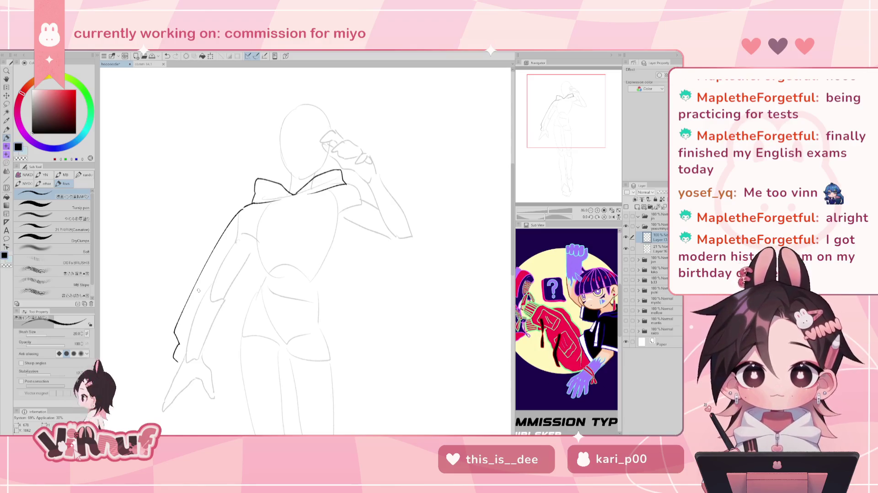
pyautogui.moveTo(178, 364); pyautogui.dragTo(203, 359)
pyautogui.hotkey('ctrl', 'z')
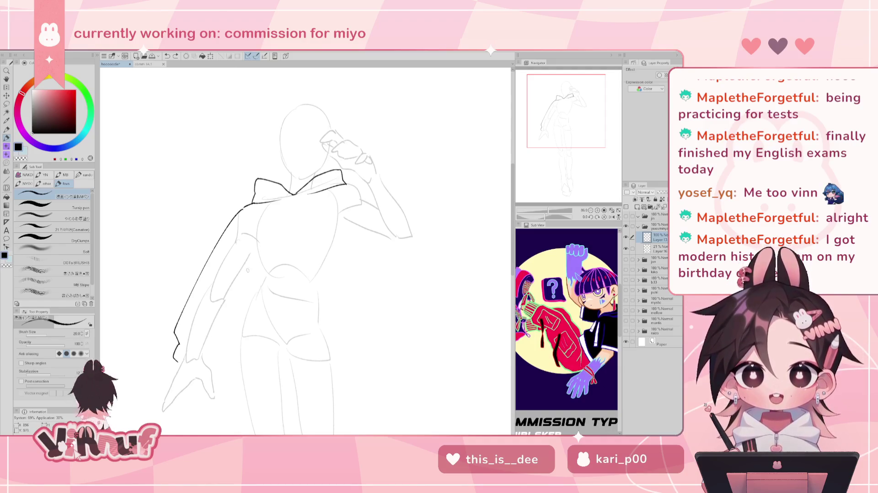
# - Extend the left coat edge line slightly further down toward the hem
pyautogui.press('e')
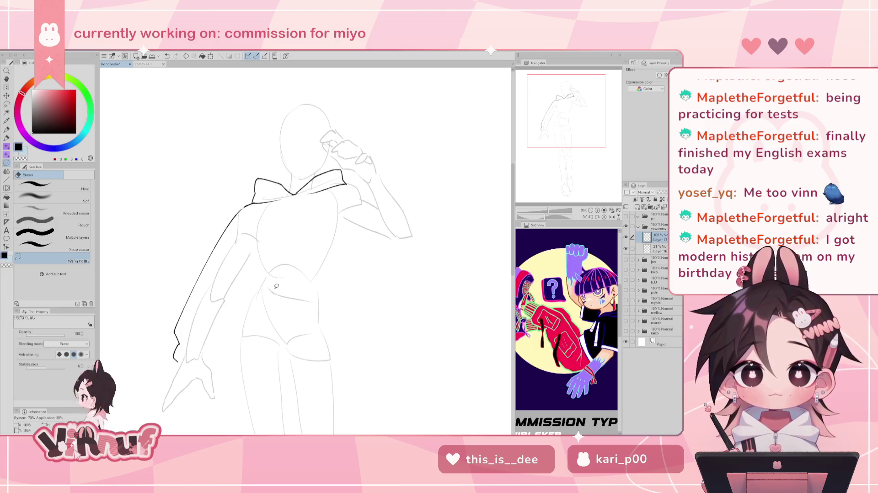
pyautogui.press('p')
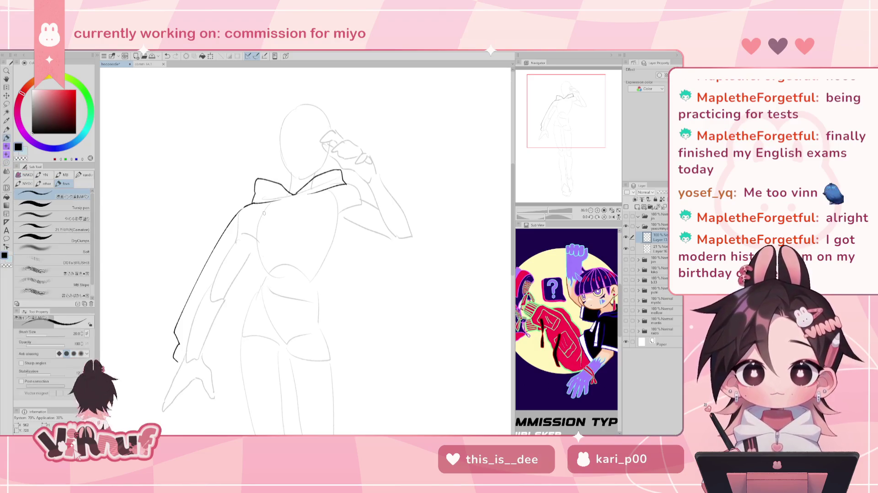
pyautogui.moveTo(179, 361)
pyautogui.mouseDown()
pyautogui.moveTo(176, 380)
pyautogui.moveTo(179, 373)
pyautogui.mouseUp()
pyautogui.hotkey('ctrl', 'z')
pyautogui.hotkey('ctrl', 'z')
pyautogui.hotkey('ctrl', 'z')
pyautogui.hotkey('ctrl', 'z')
pyautogui.hotkey('ctrl', 'z')
pyautogui.hotkey('ctrl', 'z')
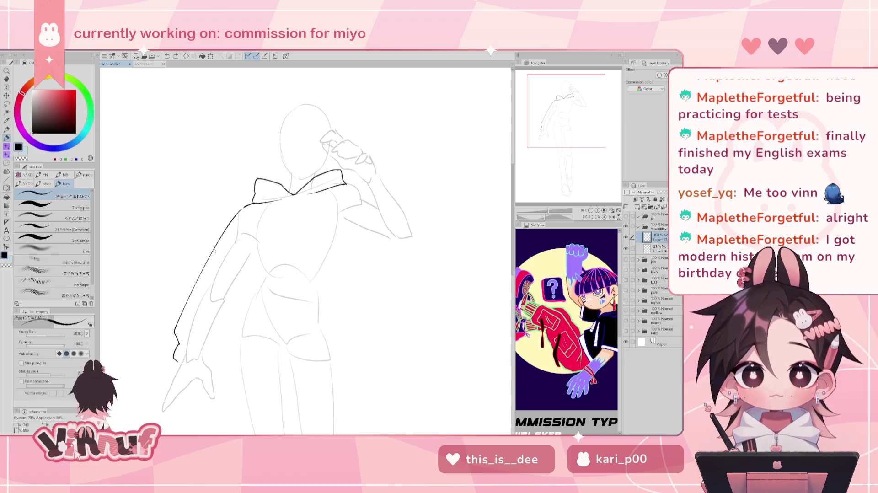
pyautogui.moveTo(204, 291)
pyautogui.mouseDown()
pyautogui.moveTo(245, 207)
pyautogui.moveTo(217, 278)
pyautogui.mouseUp()
# - Outline the left side of the hand where the cuff will sit
pyautogui.press('e')
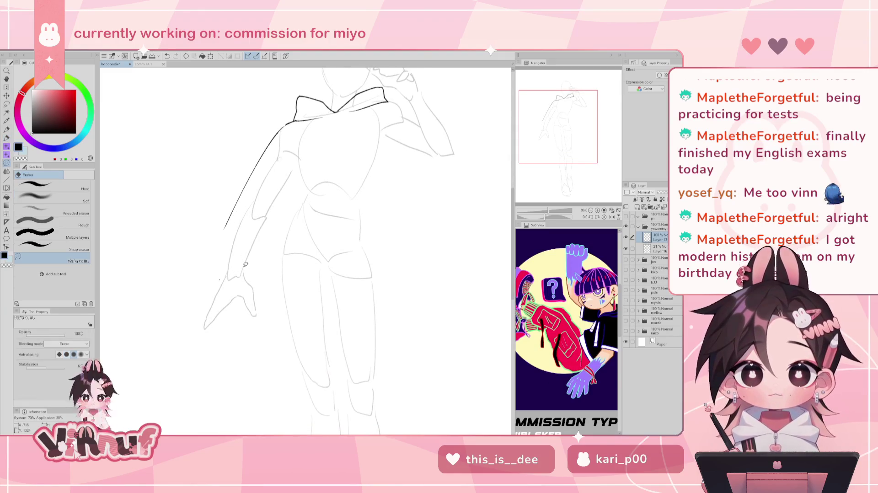
pyautogui.press('p')
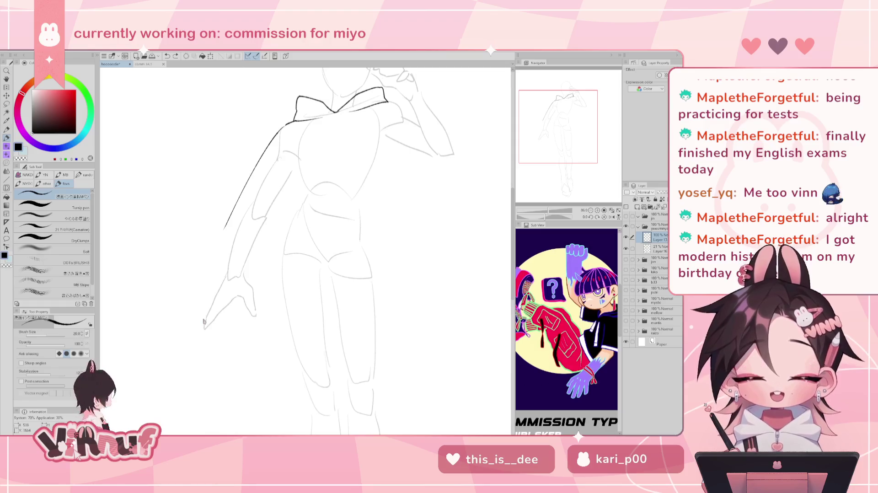
pyautogui.moveTo(209, 300)
pyautogui.mouseDown()
pyautogui.moveTo(205, 334)
pyautogui.moveTo(226, 337)
pyautogui.moveTo(236, 315)
pyautogui.mouseUp()
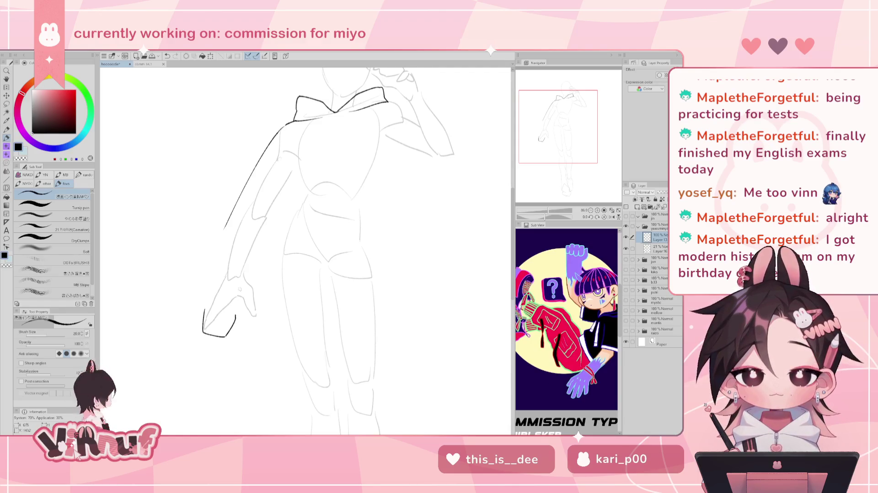
pyautogui.hotkey('ctrl', 'z')
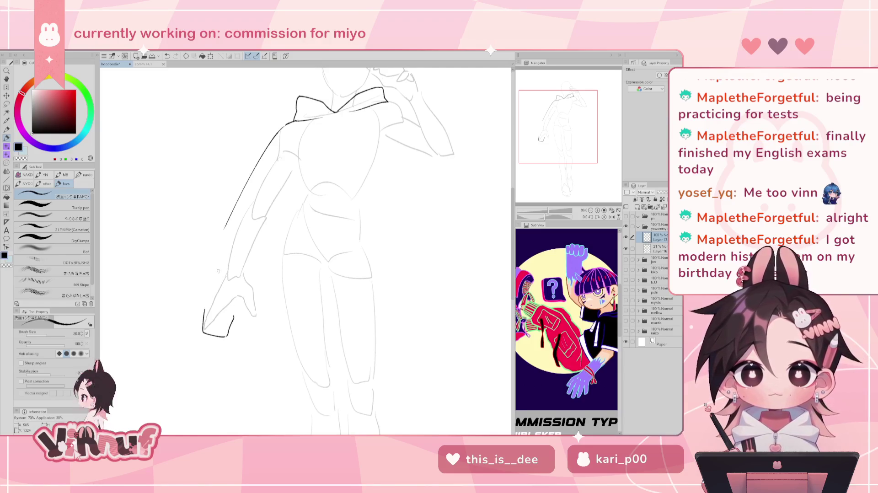
pyautogui.moveTo(203, 315); pyautogui.dragTo(205, 298)
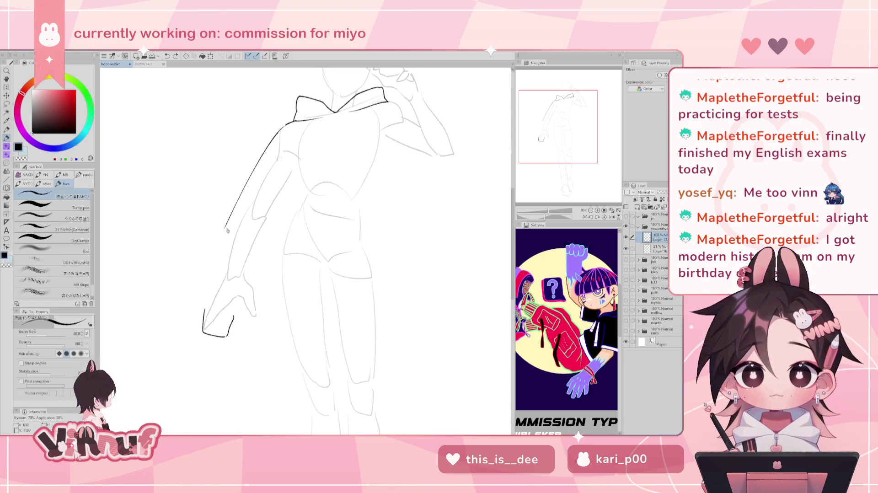
pyautogui.moveTo(224, 227); pyautogui.dragTo(204, 310)
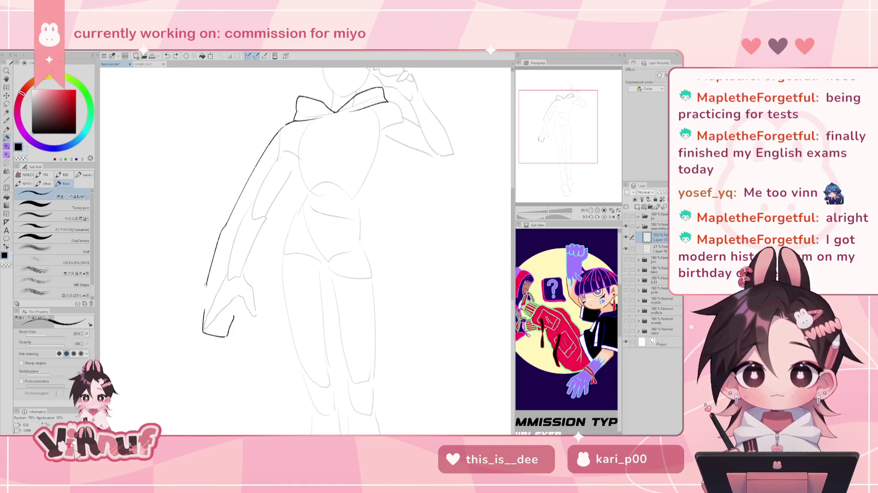
pyautogui.hotkey('ctrl', 'z')
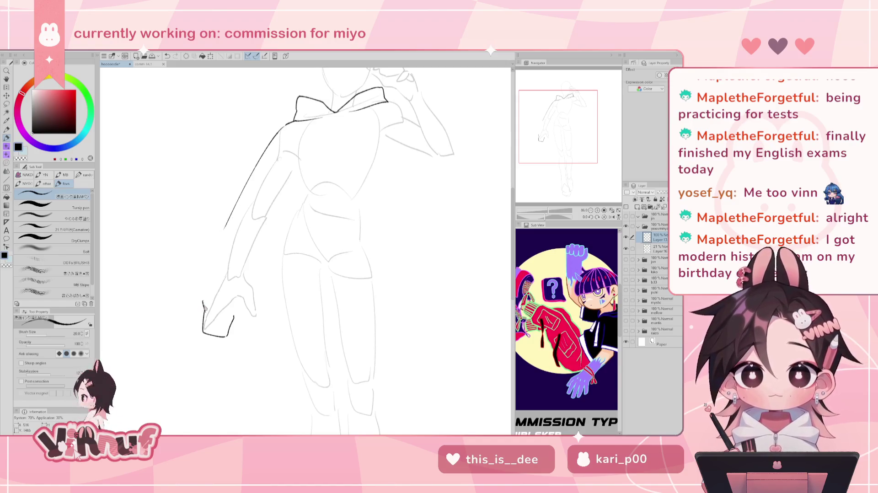
# - Draw the boxy cuff's top edge and the arm's outer outline from the elbow down
pyautogui.moveTo(205, 307); pyautogui.dragTo(235, 315)
pyautogui.hotkey('ctrl', 'z')
pyautogui.hotkey('ctrl', 'z')
pyautogui.hotkey('ctrl', 'z')
pyautogui.hotkey('ctrl', 'z')
pyautogui.hotkey('ctrl', 'z')
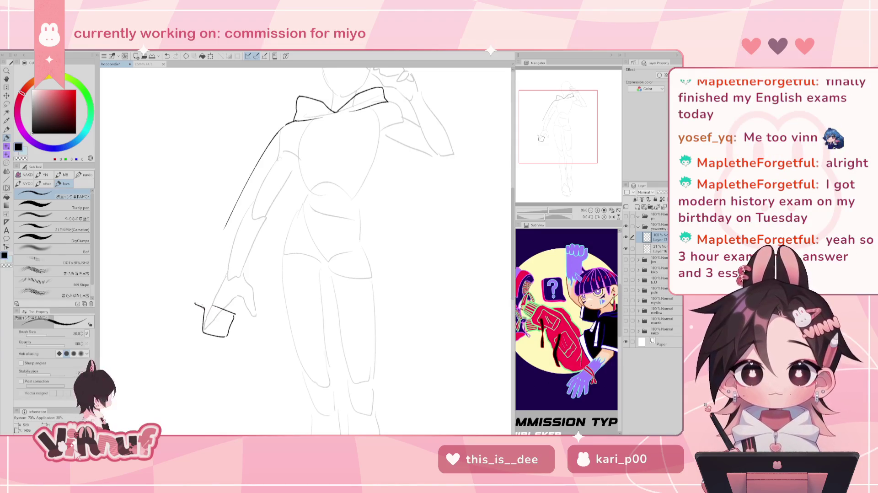
pyautogui.moveTo(204, 306)
pyautogui.mouseDown()
pyautogui.moveTo(195, 293)
pyautogui.moveTo(223, 229)
pyautogui.moveTo(212, 272)
pyautogui.mouseUp()
pyautogui.hotkey('ctrl', 'z')
pyautogui.hotkey('ctrl', 'z')
pyautogui.hotkey('ctrl', 'z')
pyautogui.moveTo(225, 228); pyautogui.dragTo(199, 301)
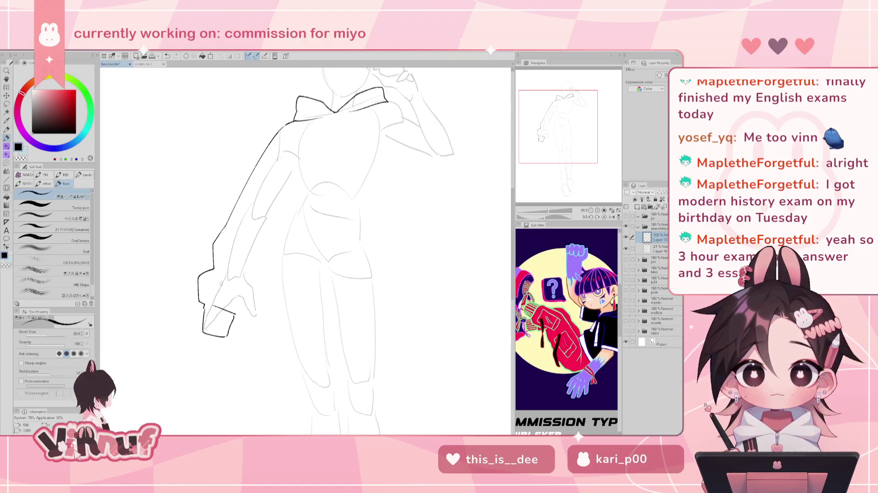
pyautogui.press('e')
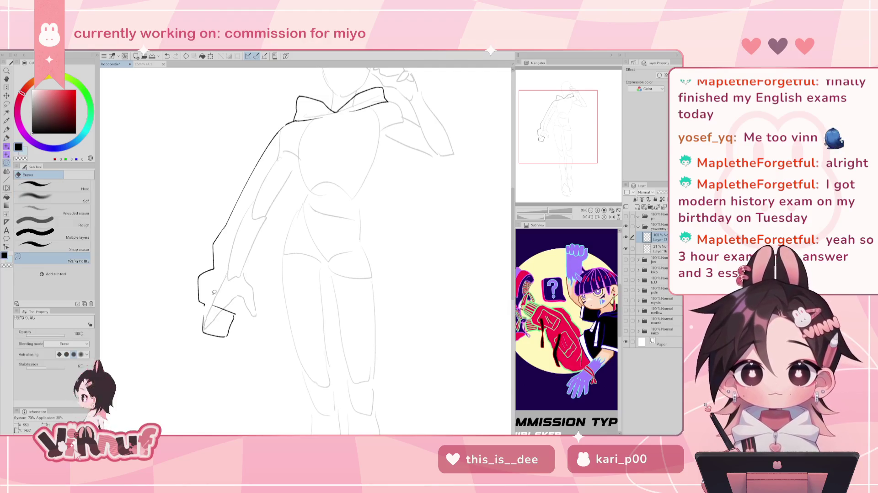
# - Draw the sleeve's lower edge rising from the cuff, retrying the stroke several times
pyautogui.press('p')
pyautogui.moveTo(205, 323)
pyautogui.mouseDown()
pyautogui.moveTo(205, 304)
pyautogui.moveTo(207, 332)
pyautogui.moveTo(212, 318)
pyautogui.moveTo(208, 334)
pyautogui.moveTo(209, 322)
pyautogui.moveTo(217, 325)
pyautogui.moveTo(211, 318)
pyautogui.moveTo(206, 334)
pyautogui.moveTo(220, 336)
pyautogui.mouseUp()
pyautogui.hotkey('ctrl', 'z')
pyautogui.hotkey('ctrl', 'z')
pyautogui.hotkey('ctrl', 'z')
pyautogui.hotkey('ctrl', 'z')
pyautogui.hotkey('ctrl', 'z')
pyautogui.hotkey('ctrl', 'z')
pyautogui.hotkey('ctrl', 'z')
pyautogui.hotkey('ctrl', 'z')
pyautogui.hotkey('ctrl', 'z')
pyautogui.hotkey('ctrl', 'z')
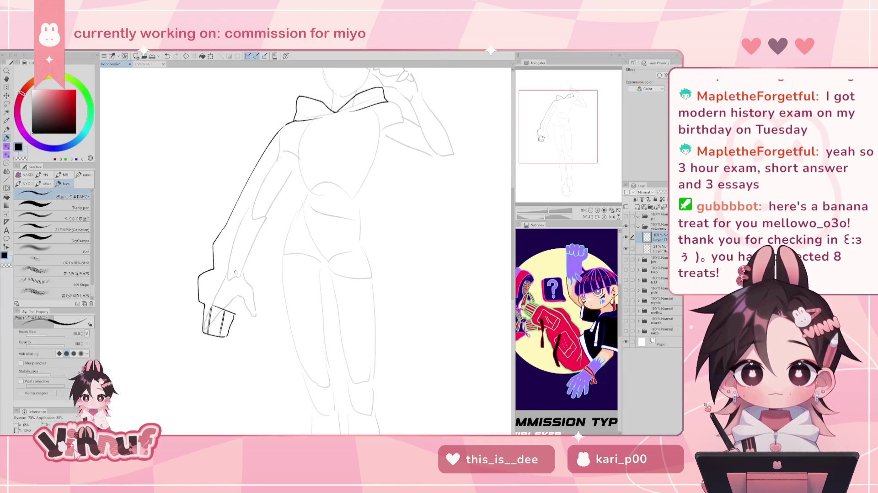
pyautogui.hotkey('ctrl', 'z')
pyautogui.moveTo(236, 314)
pyautogui.mouseDown()
pyautogui.moveTo(254, 313)
pyautogui.moveTo(277, 284)
pyautogui.mouseUp()
pyautogui.hotkey('ctrl', 'z')
pyautogui.hotkey('ctrl', 'z')
pyautogui.hotkey('ctrl', 'z')
pyautogui.moveTo(235, 314); pyautogui.dragTo(276, 280)
pyautogui.hotkey('ctrl', 'z')
pyautogui.moveTo(235, 315)
pyautogui.mouseDown()
pyautogui.moveTo(249, 311)
pyautogui.moveTo(279, 279)
pyautogui.mouseUp()
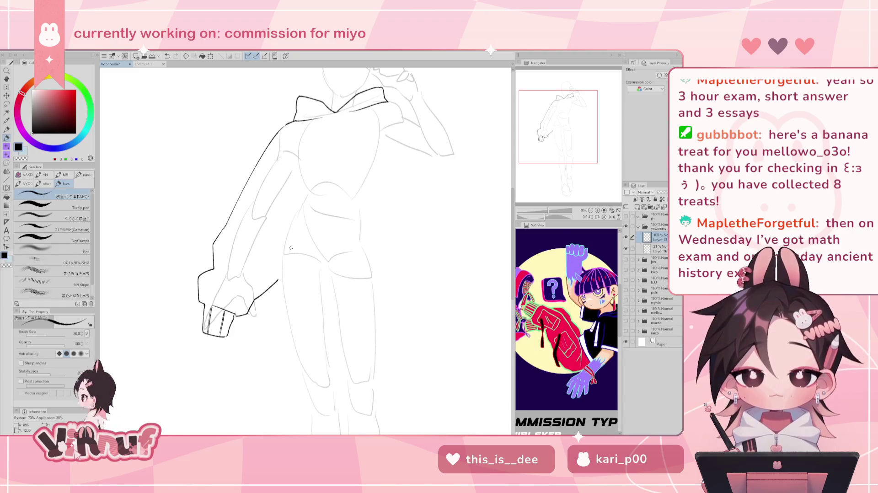
# - Continue the puffy lower sleeve edge toward the body and add short fold lines above the cuff
pyautogui.moveTo(291, 248); pyautogui.dragTo(273, 260)
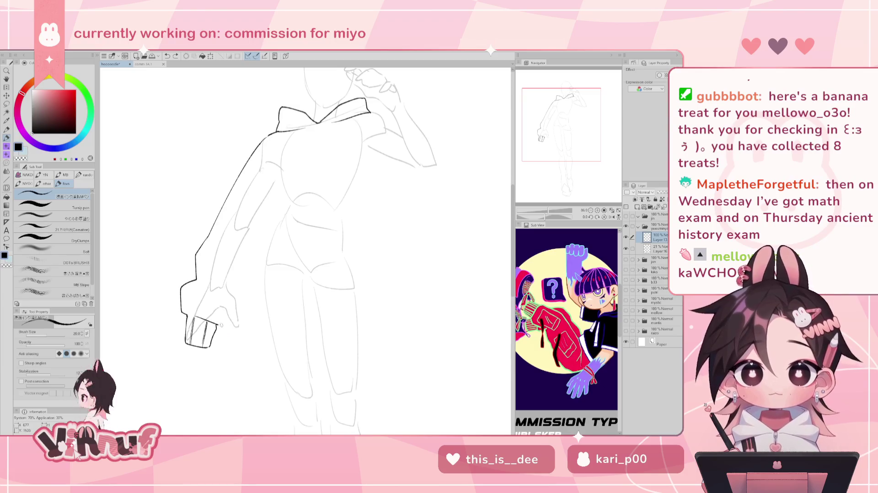
pyautogui.moveTo(219, 323); pyautogui.dragTo(262, 289)
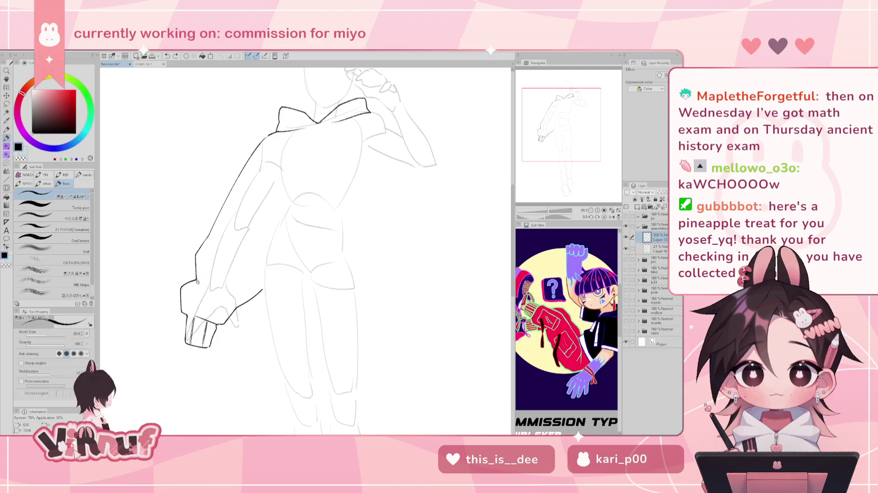
pyautogui.moveTo(212, 272); pyautogui.dragTo(232, 248)
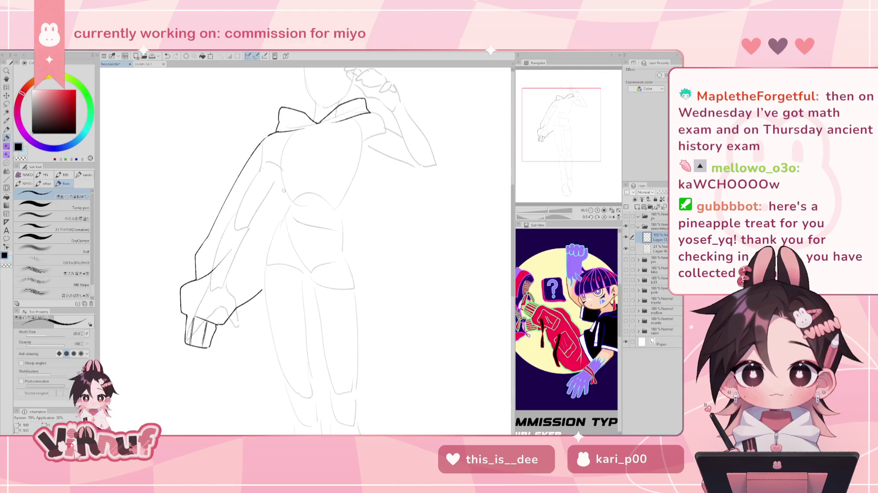
pyautogui.moveTo(237, 310); pyautogui.dragTo(234, 290)
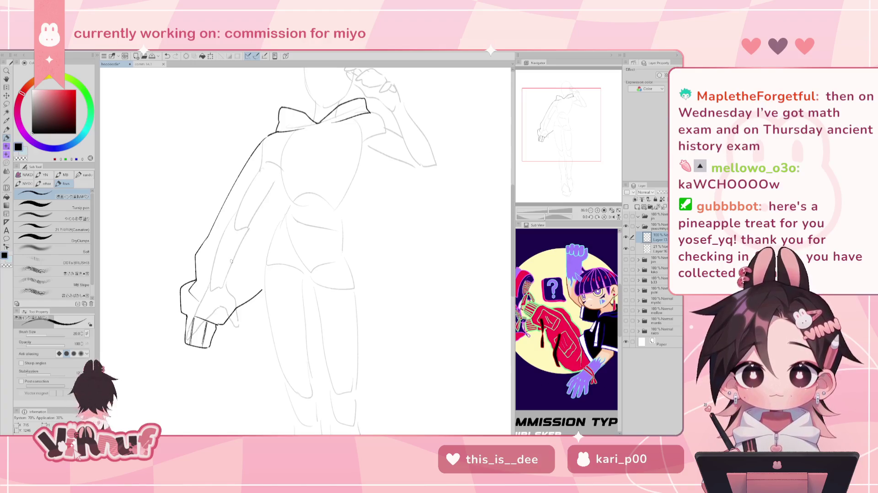
# - Redraw the thin fold line from mid-sleeve down to the cuff, then return to the full upper figure
pyautogui.hotkey('ctrl', 'z')
pyautogui.moveTo(258, 267); pyautogui.dragTo(235, 307)
pyautogui.hotkey('ctrl', 'z')
pyautogui.hotkey('ctrl', 'z')
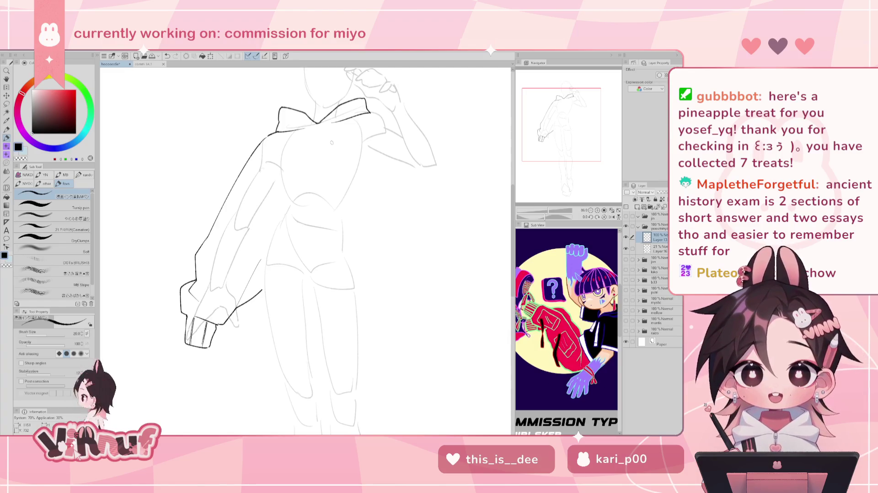
pyautogui.hotkey('ctrl', 'z')
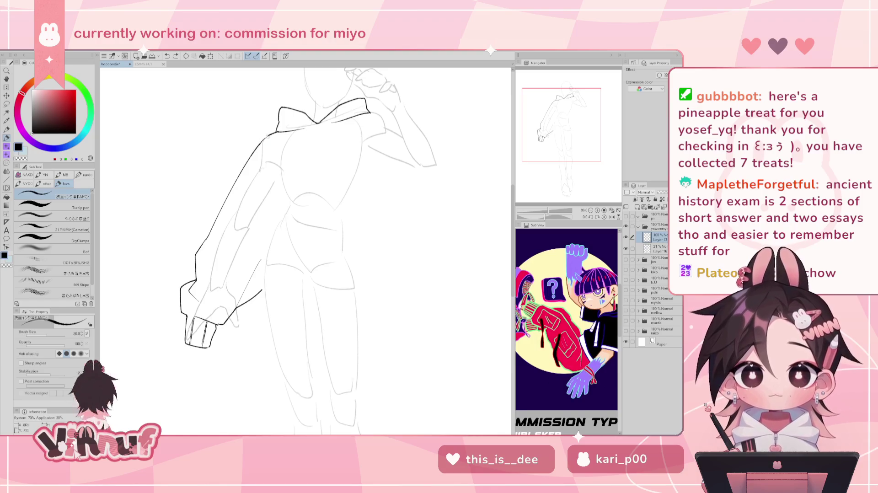
pyautogui.moveTo(283, 102); pyautogui.dragTo(260, 130)
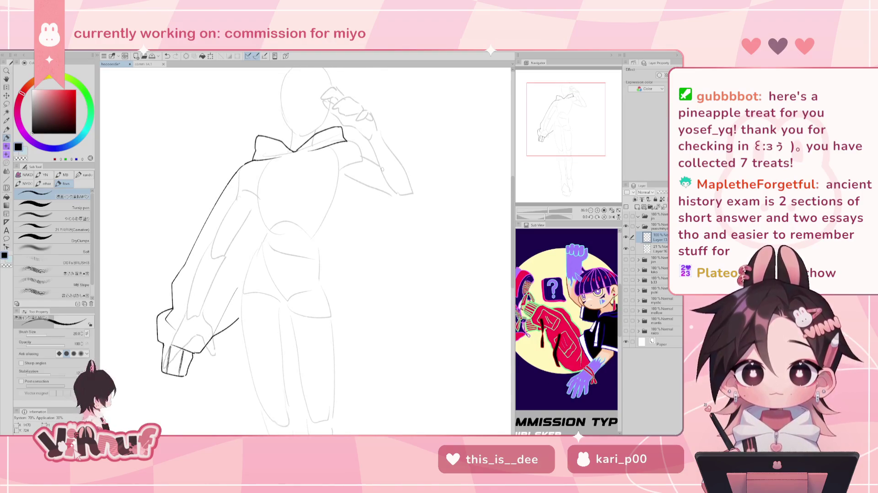